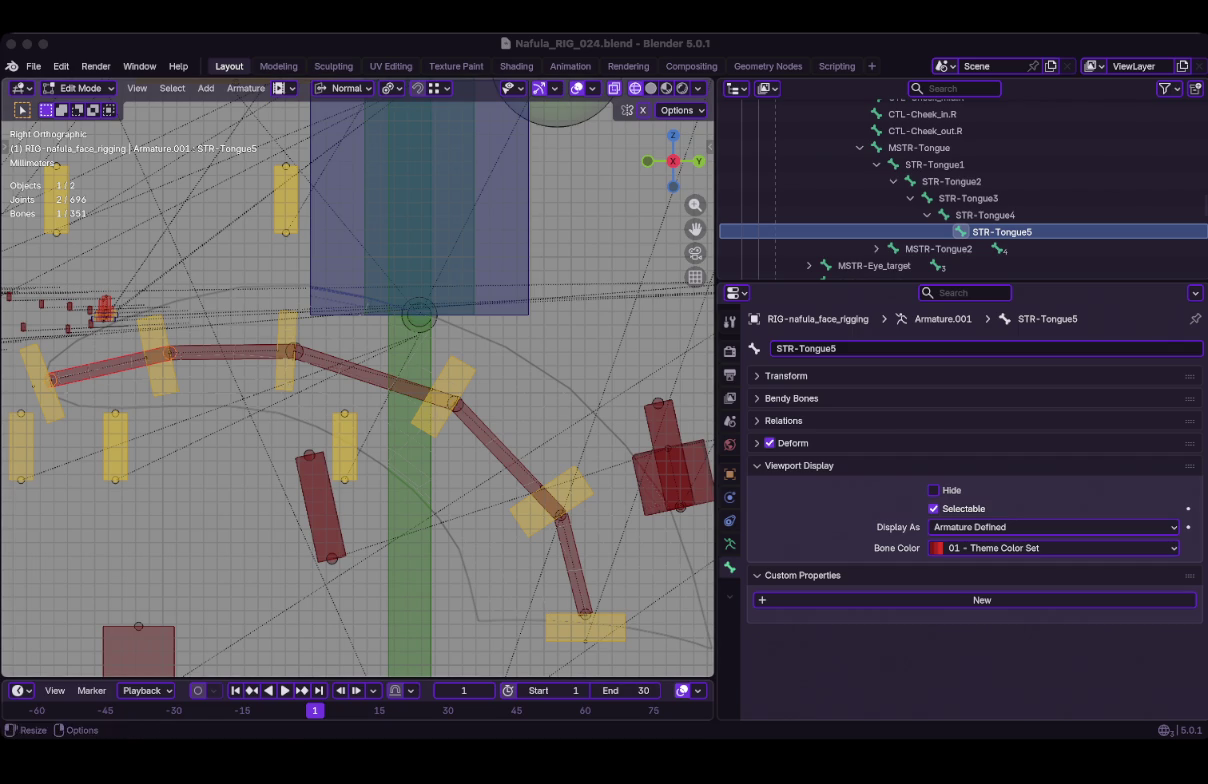
# Select the tongue master bone MSTR-Tongue in the face rig.
pyautogui.click(585, 627)
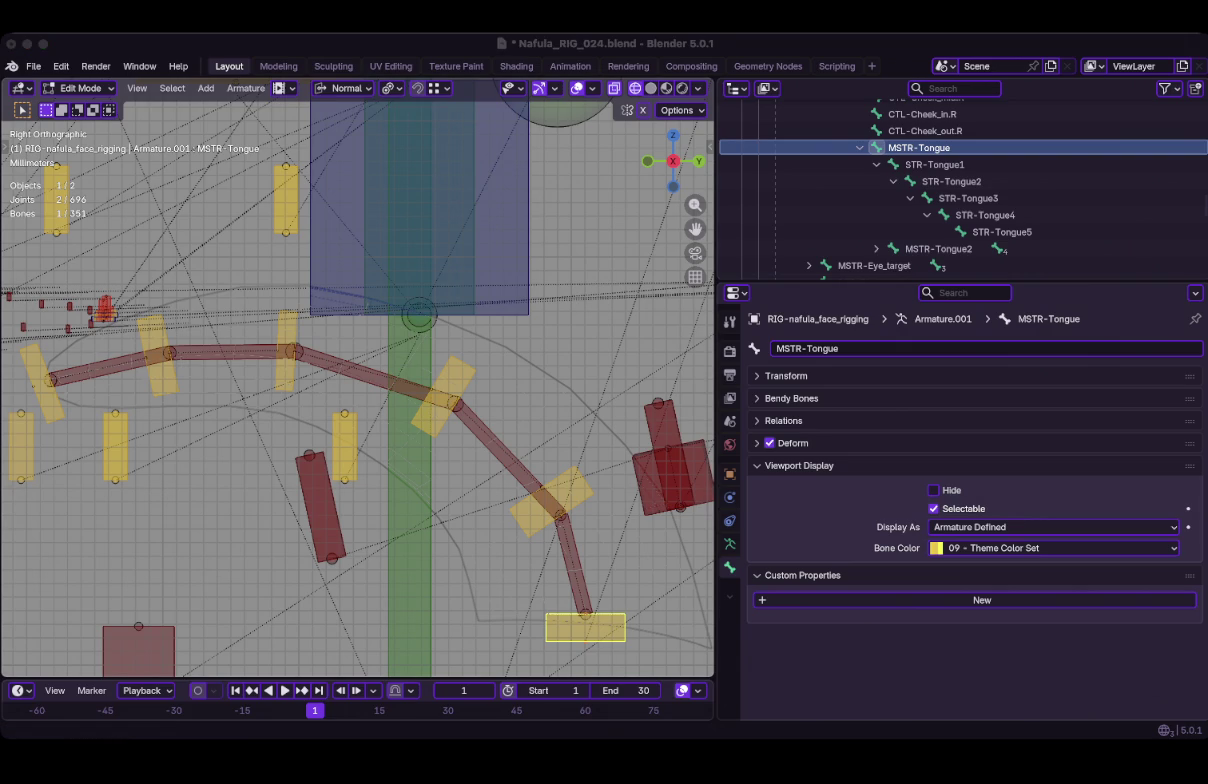
# Rename the first yellow tongue control bone to CTL-Tongue1.
pyautogui.click(938, 248)
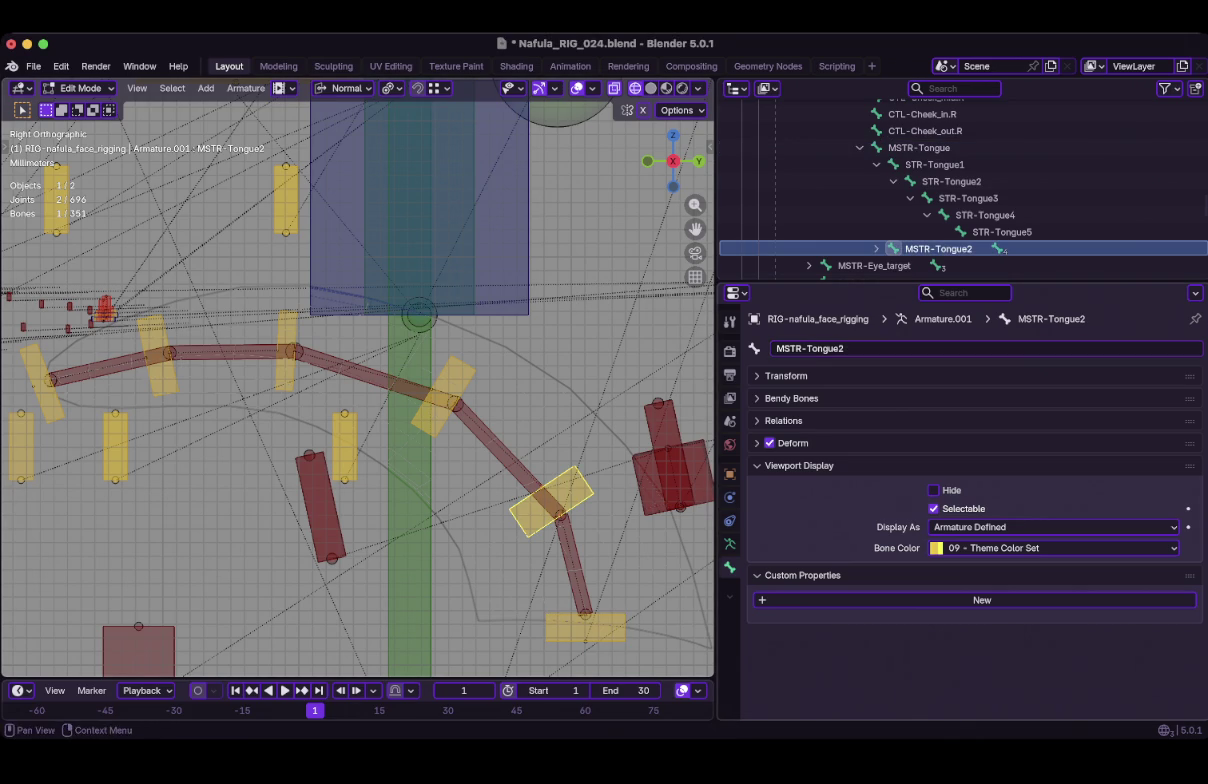
pyautogui.click(810, 348)
pyautogui.write('CTL')
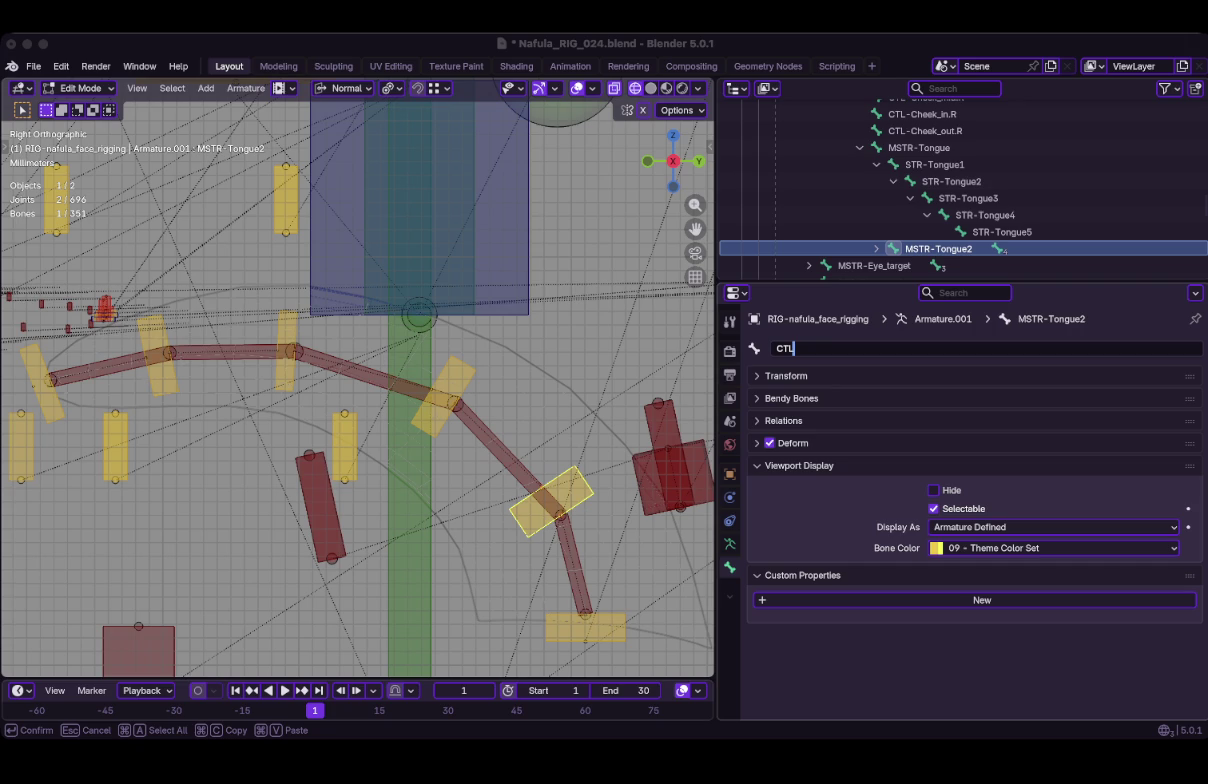
pyautogui.write('-Tongue1')
pyautogui.press('Return')
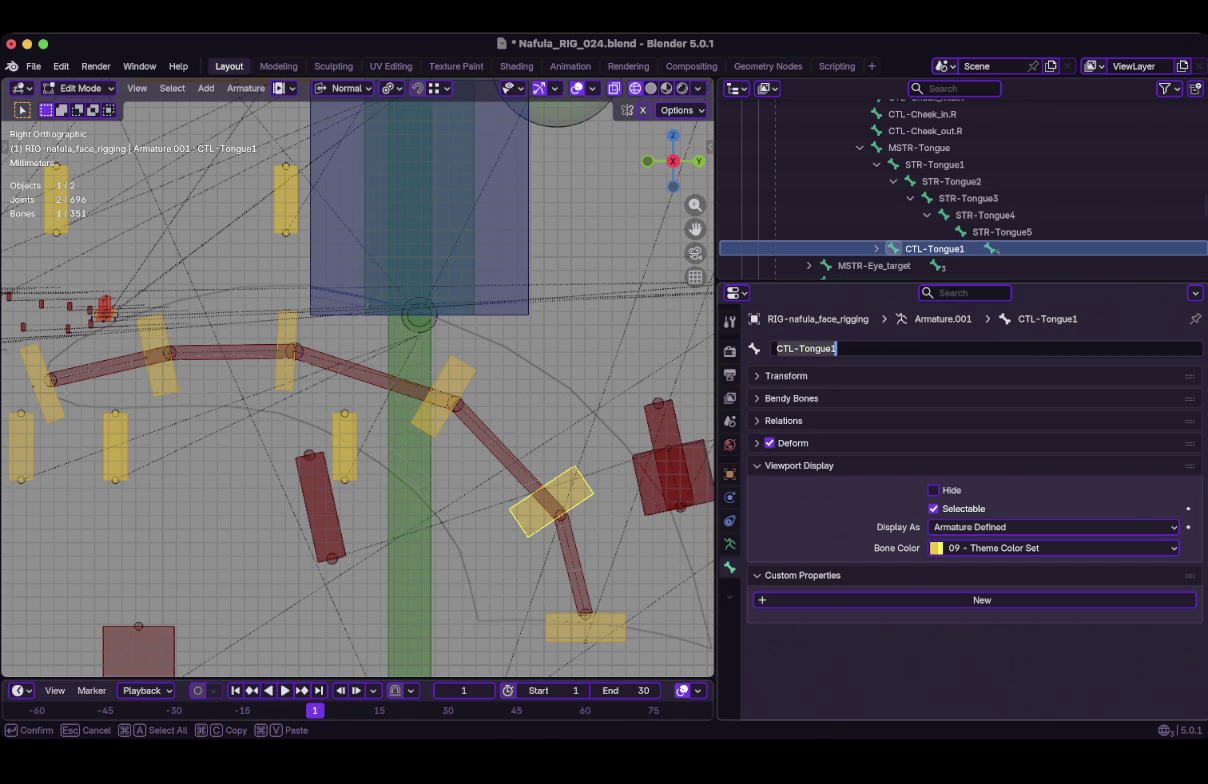
# Rename the next yellow tongue control bone to CTL-Tongue2.
pyautogui.click(443, 395)
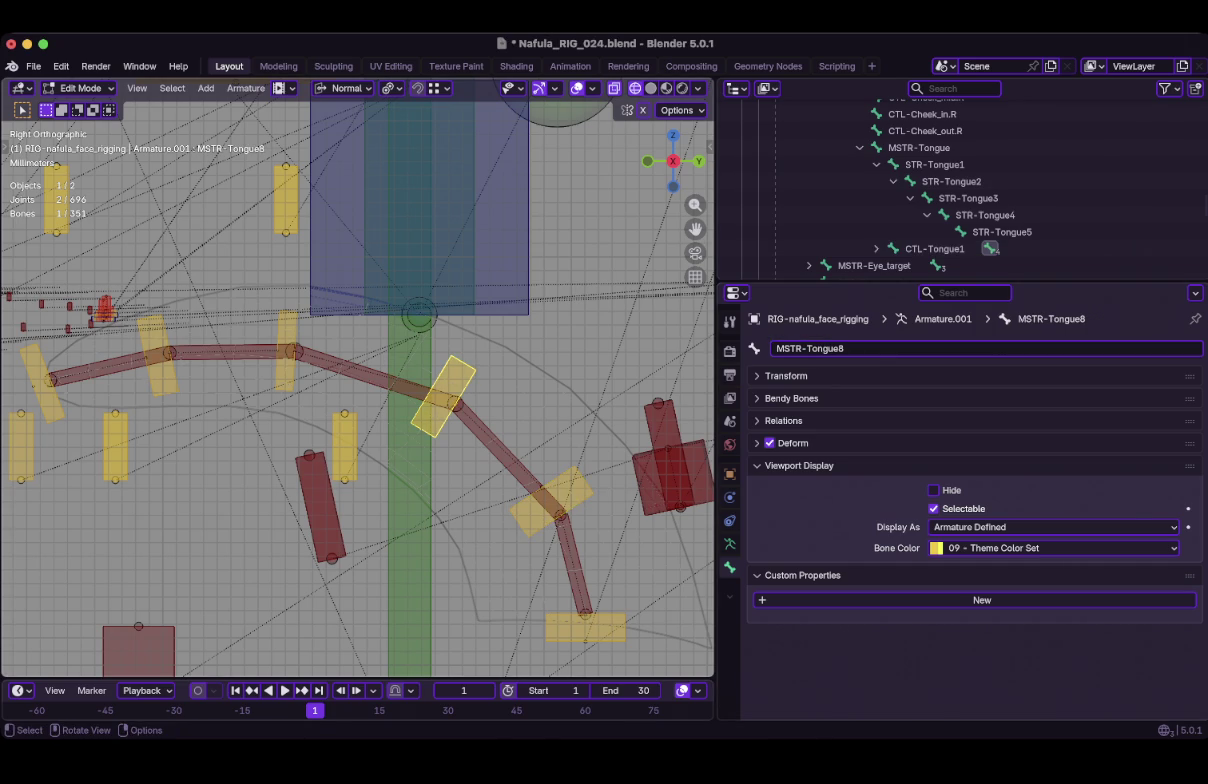
pyautogui.press('Return')
pyautogui.doubleClick(810, 348)
pyautogui.write('CTL-Tongue1')
pyautogui.press('Return')
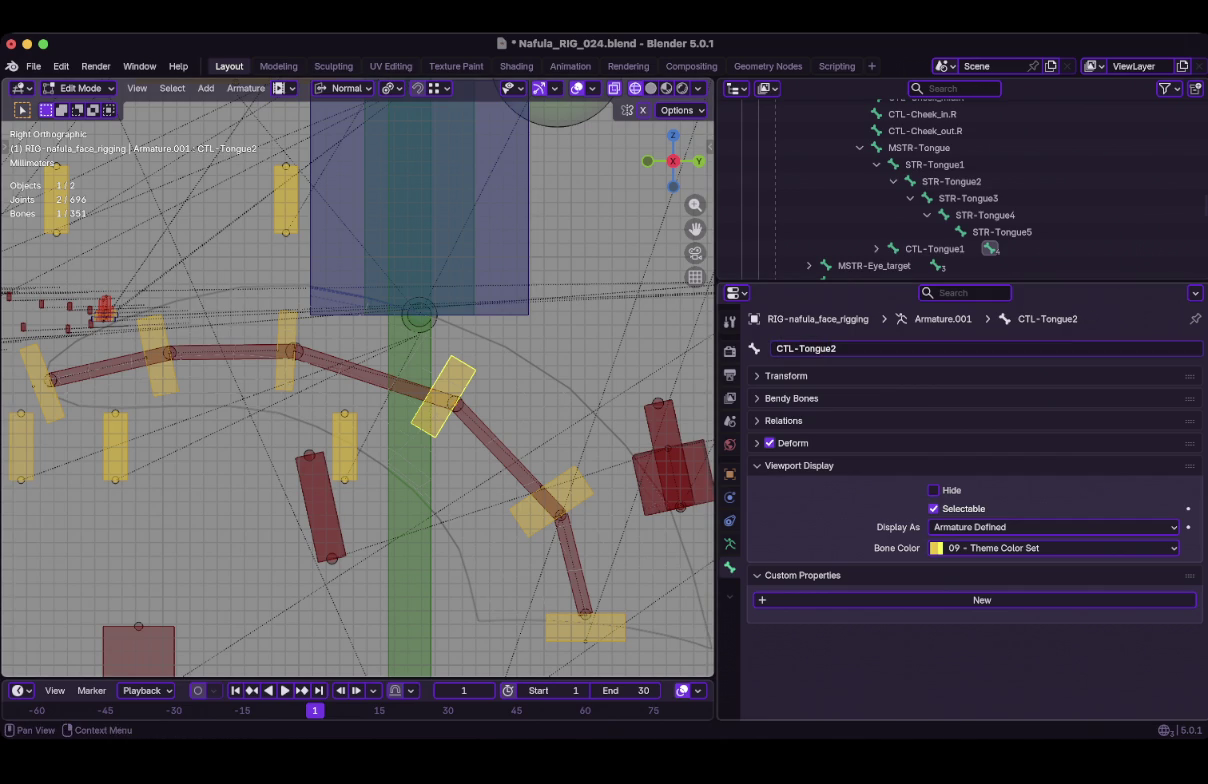
# Rename the third yellow tongue control bone to CTL-Tongue3.
pyautogui.click(285, 350)
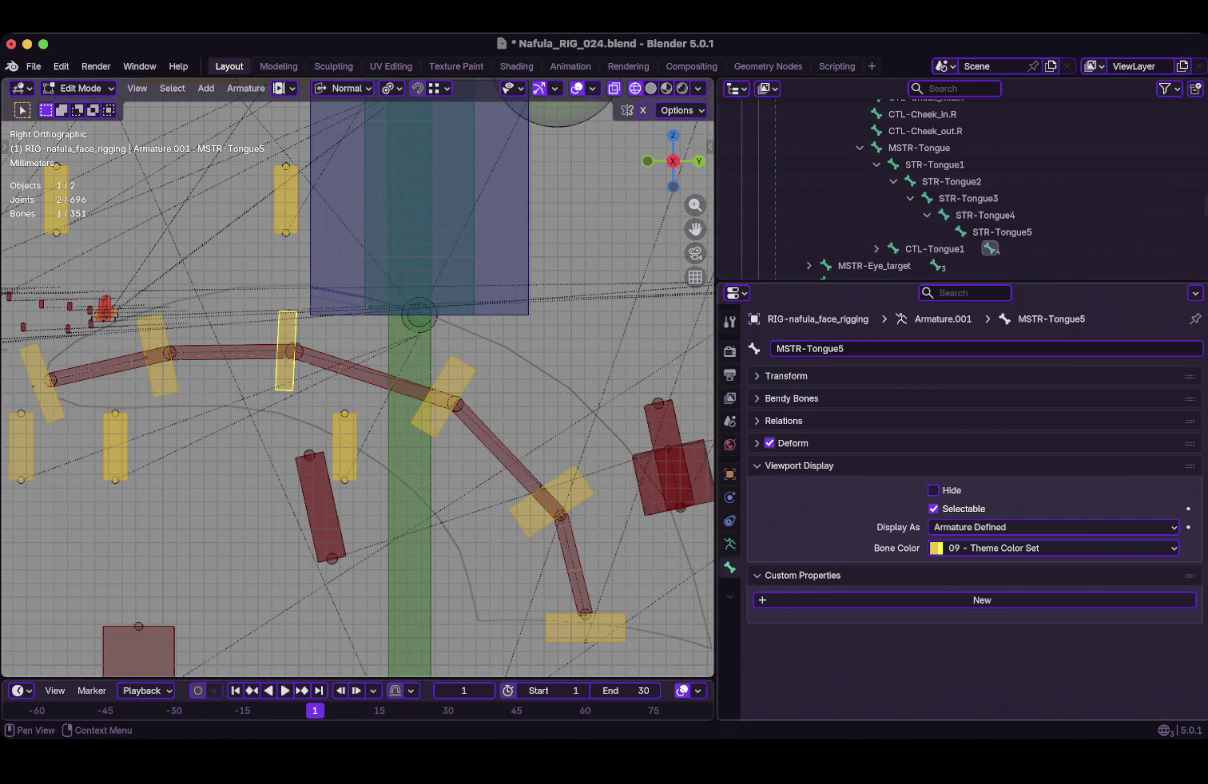
pyautogui.doubleClick(810, 348)
pyautogui.write('CTL-Tongue1')
pyautogui.press('BackSpace')
pyautogui.write('3')
pyautogui.press('Return')
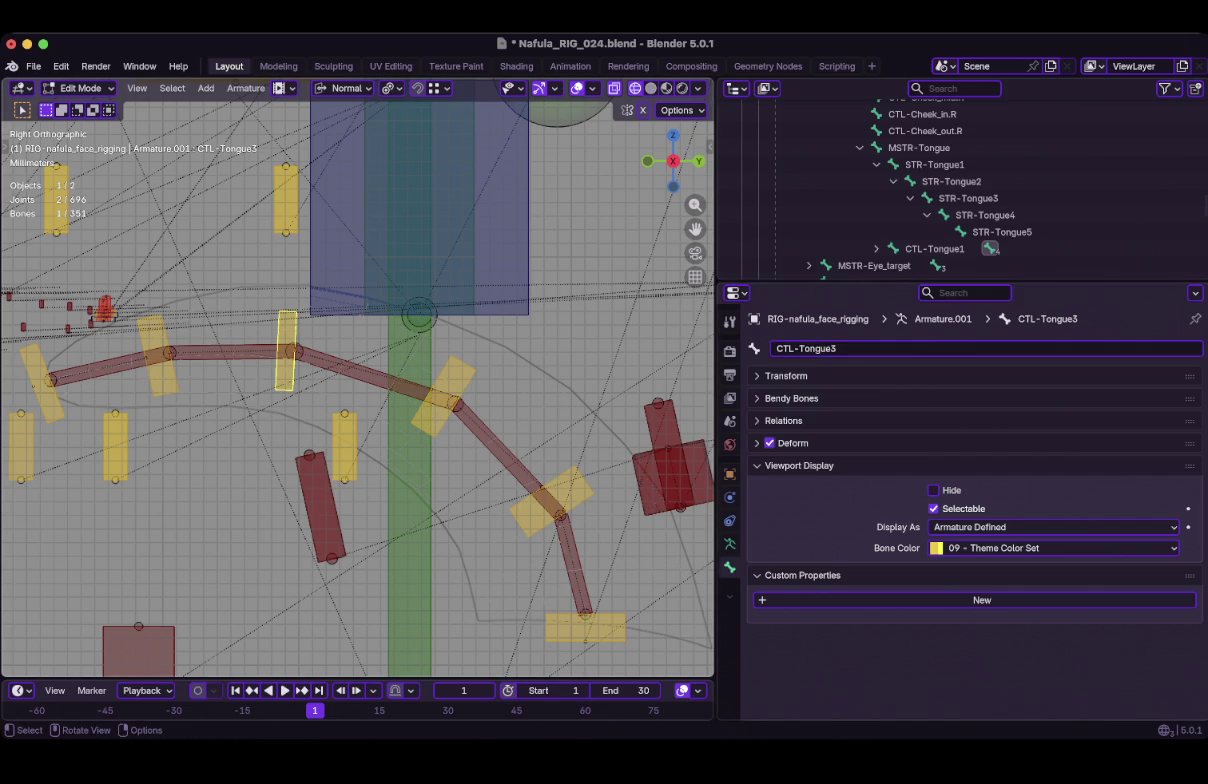
# Rename the fourth yellow tongue control bone to CTL-Tongue4.
pyautogui.click(157, 355)
pyautogui.doubleClick(810, 348)
pyautogui.write('CTL-Tongue1')
pyautogui.press('BackSpace')
pyautogui.write('4')
pyautogui.press('Return')
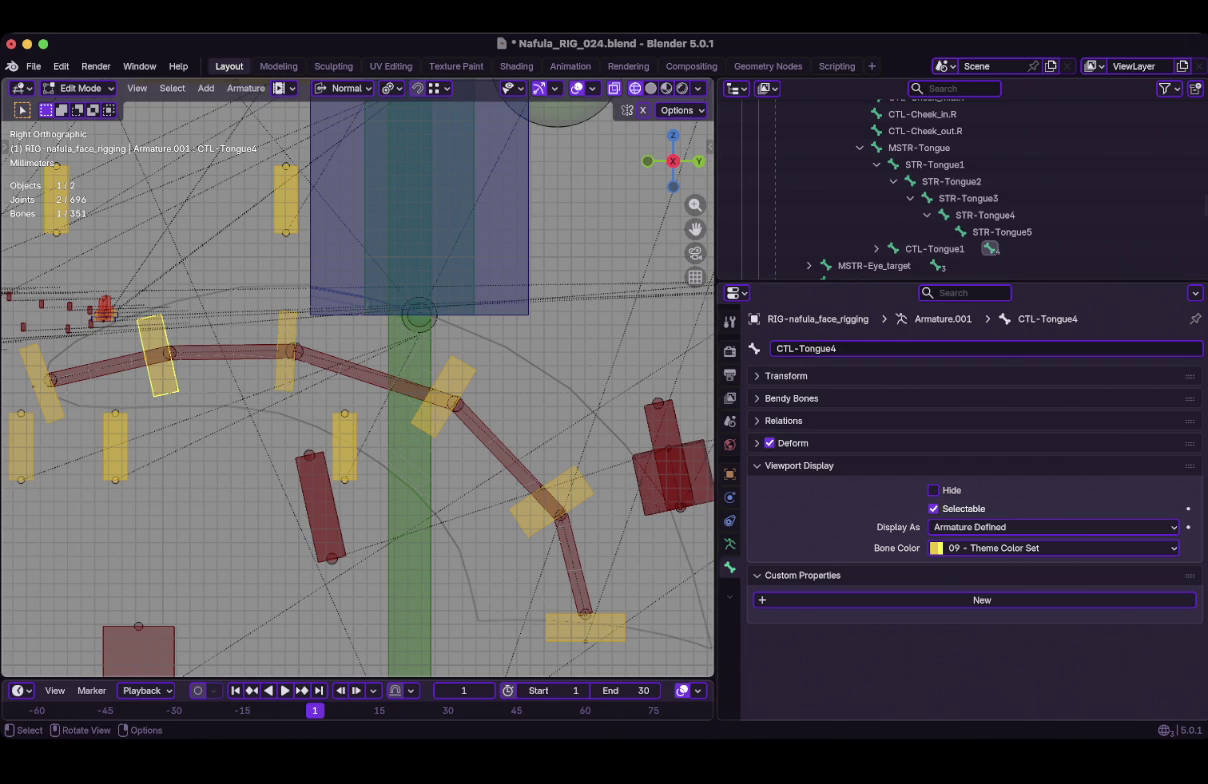
# Rename the tongue-tip control bone to CTL-Tongue5, recheck CTL-Tongue4, and select CTL-Tongue1.
pyautogui.click(40, 382)
pyautogui.doubleClick(810, 348)
pyautogui.write('CTL-Tongue1')
pyautogui.press('BackSpace')
pyautogui.write('5')
pyautogui.press('Return')
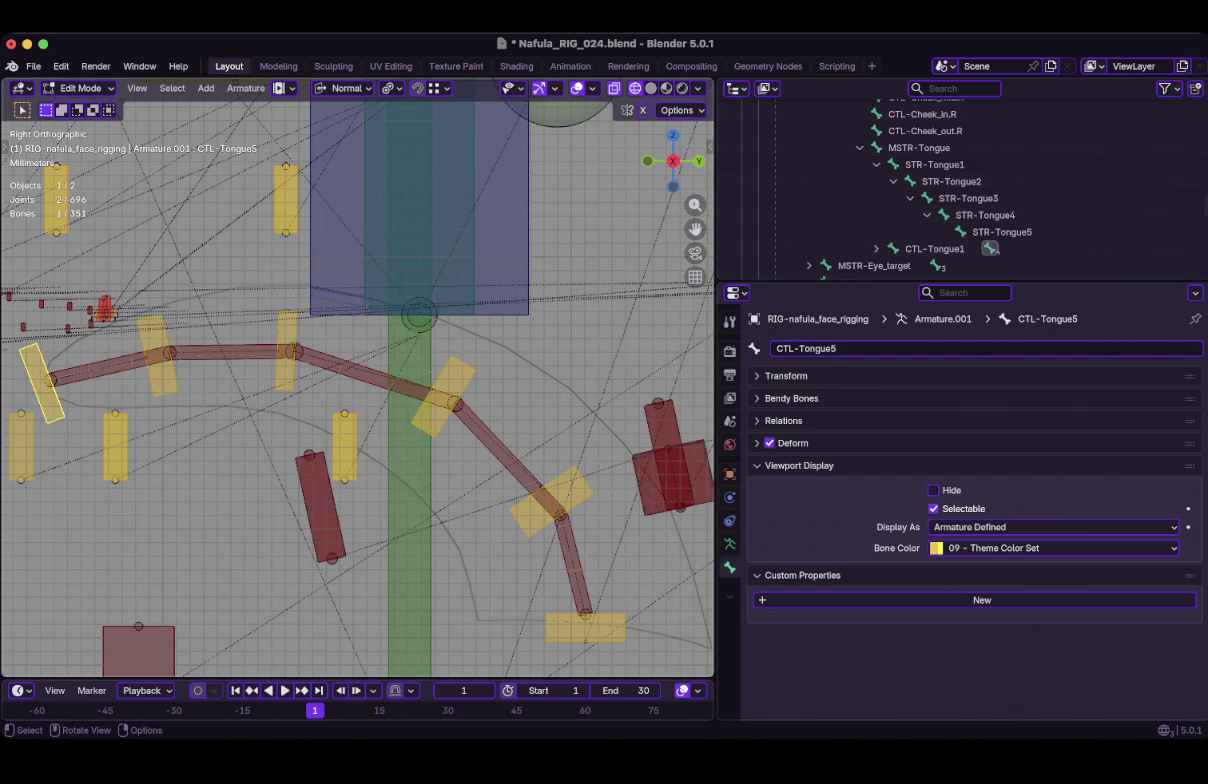
pyautogui.click(158, 355)
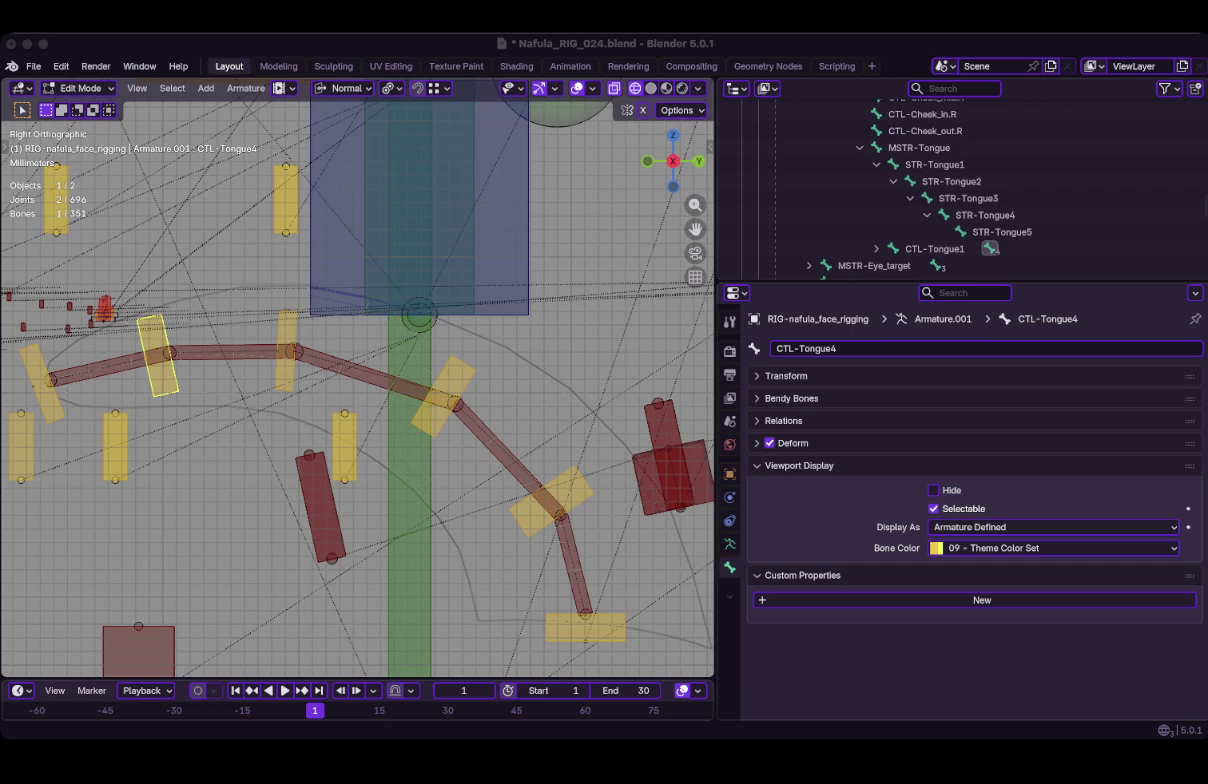
pyautogui.click(934, 248)
# Switch the rig to Pose Mode and hide the green bones crossing the face.
pyautogui.hotkey('ctrl', 'Tab')
pyautogui.click(558, 576)
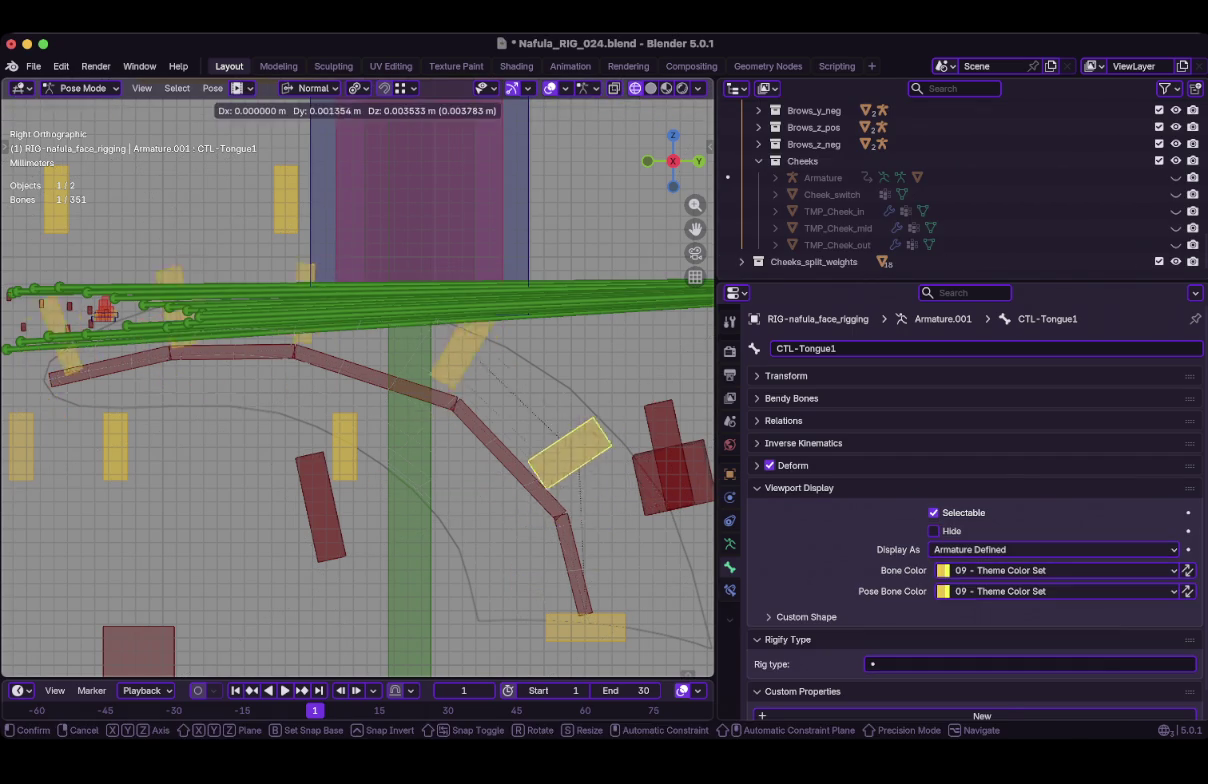
pyautogui.scroll(-3, 357, 380)
pyautogui.moveTo(540, 290); pyautogui.dragTo(570, 345)
pyautogui.hotkey('alt', 'a')
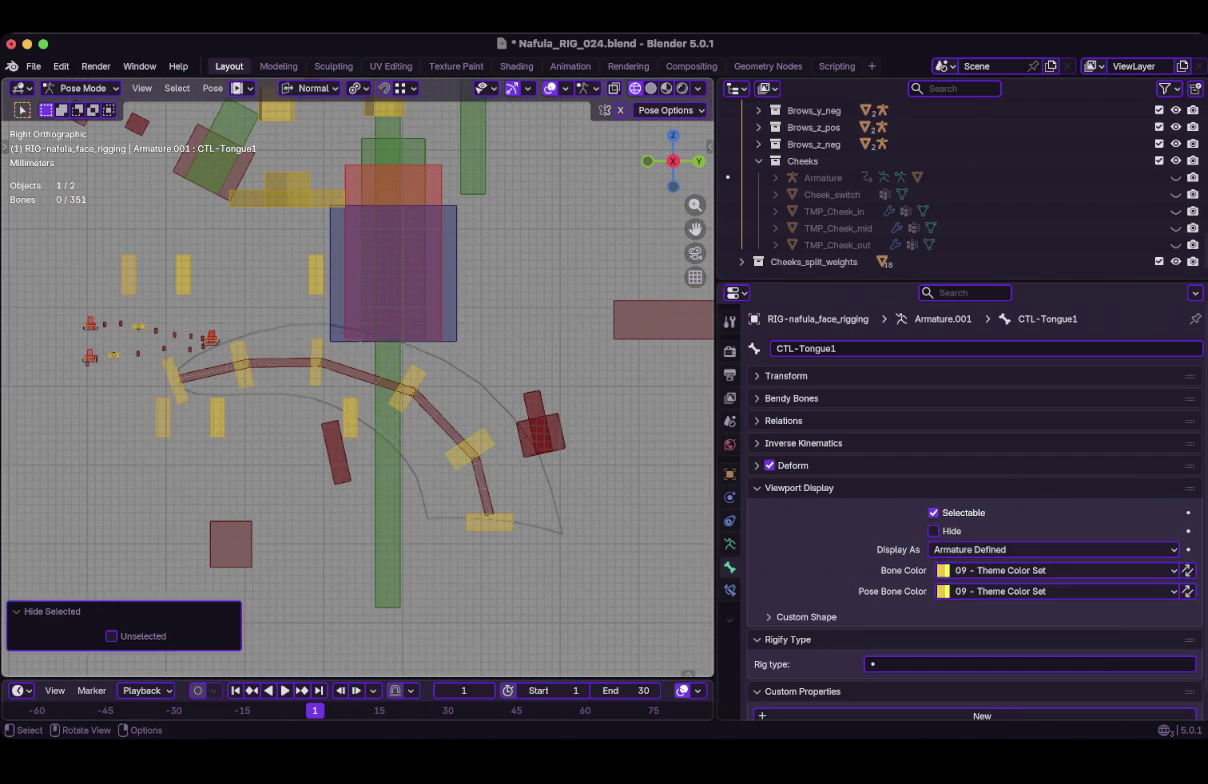
pyautogui.scroll(3, 357, 380)
# Test-move the MSTR-Tongue bone and cancel the move.
pyautogui.click(550, 500)
pyautogui.click(585, 627)
pyautogui.press('g')
pyautogui.press('Escape')
# Save the rig file, deselect all bones, and return to Edit Mode.
pyautogui.hotkey('ctrl', 's')
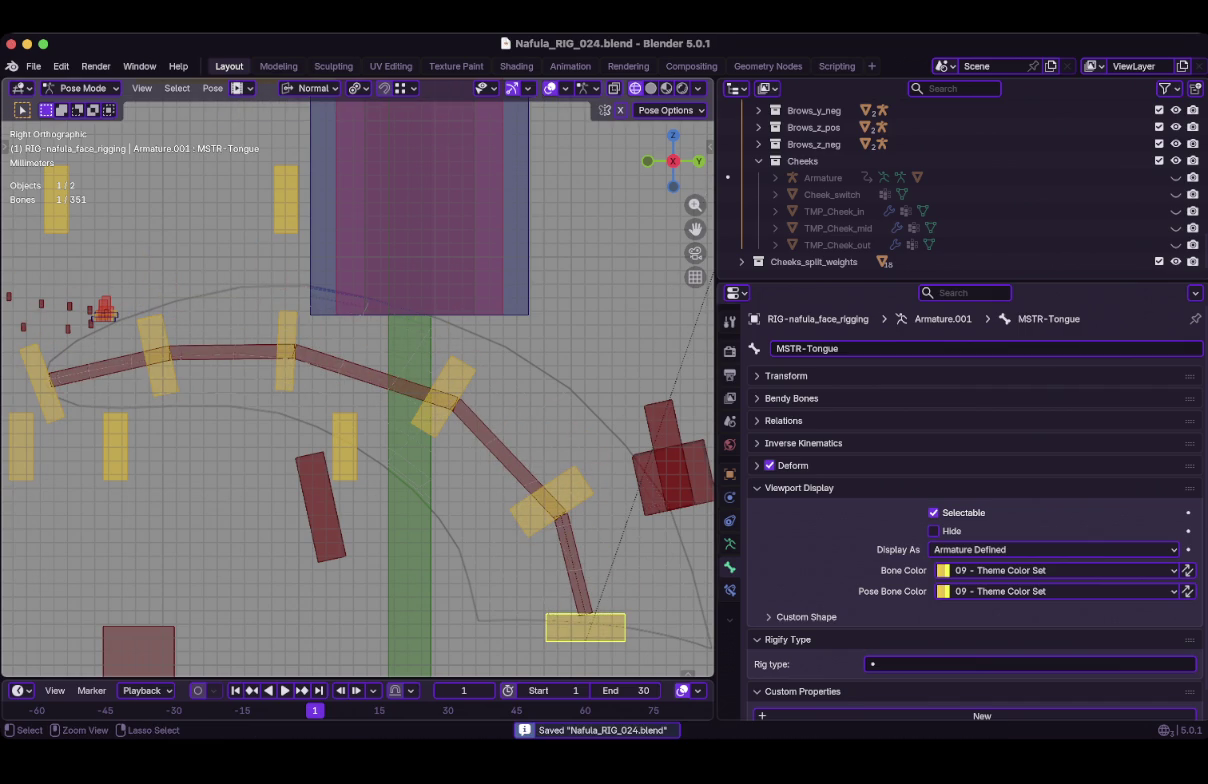
pyautogui.press('super+Tab')
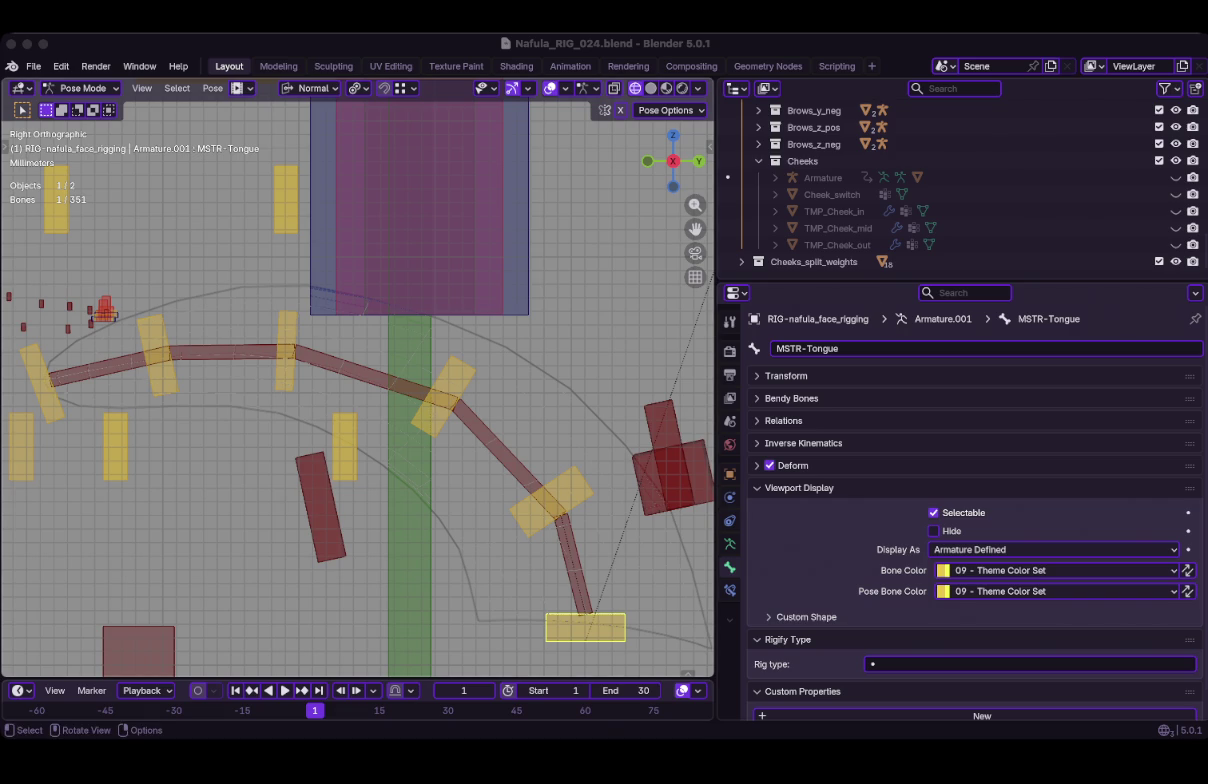
pyautogui.hotkey('alt', 'a')
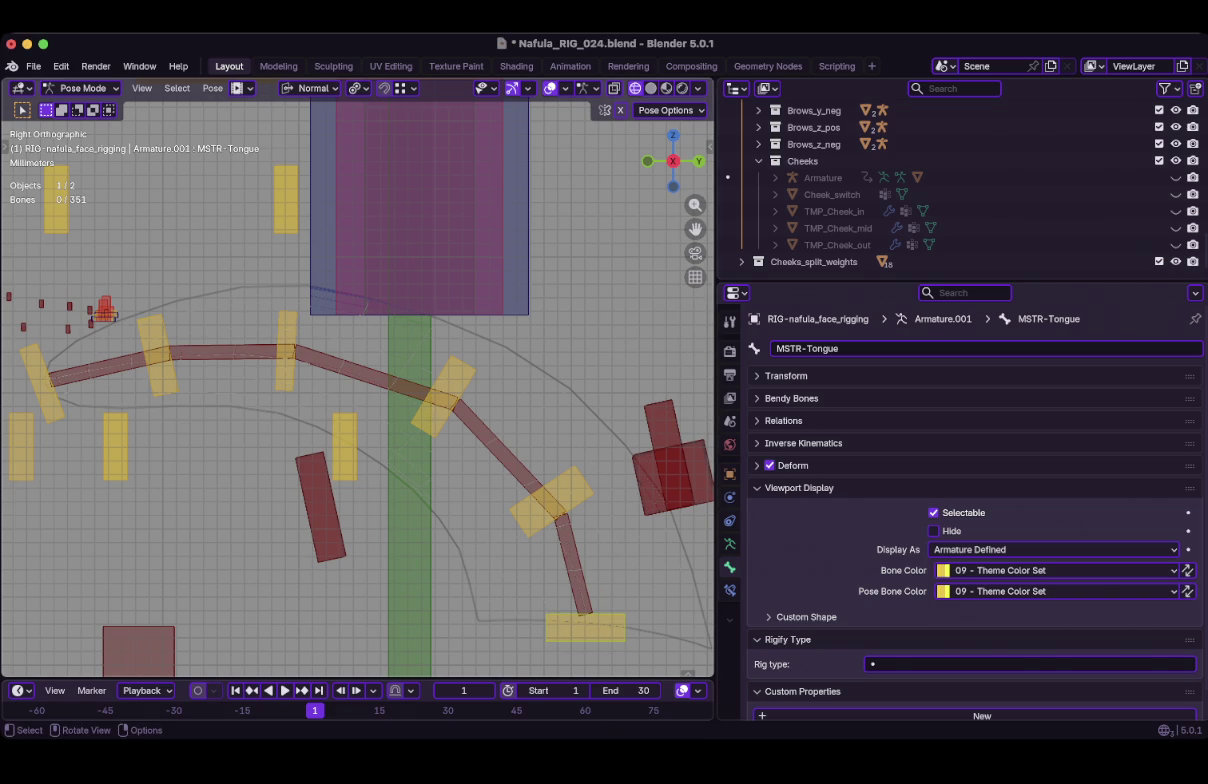
pyautogui.press('Tab')
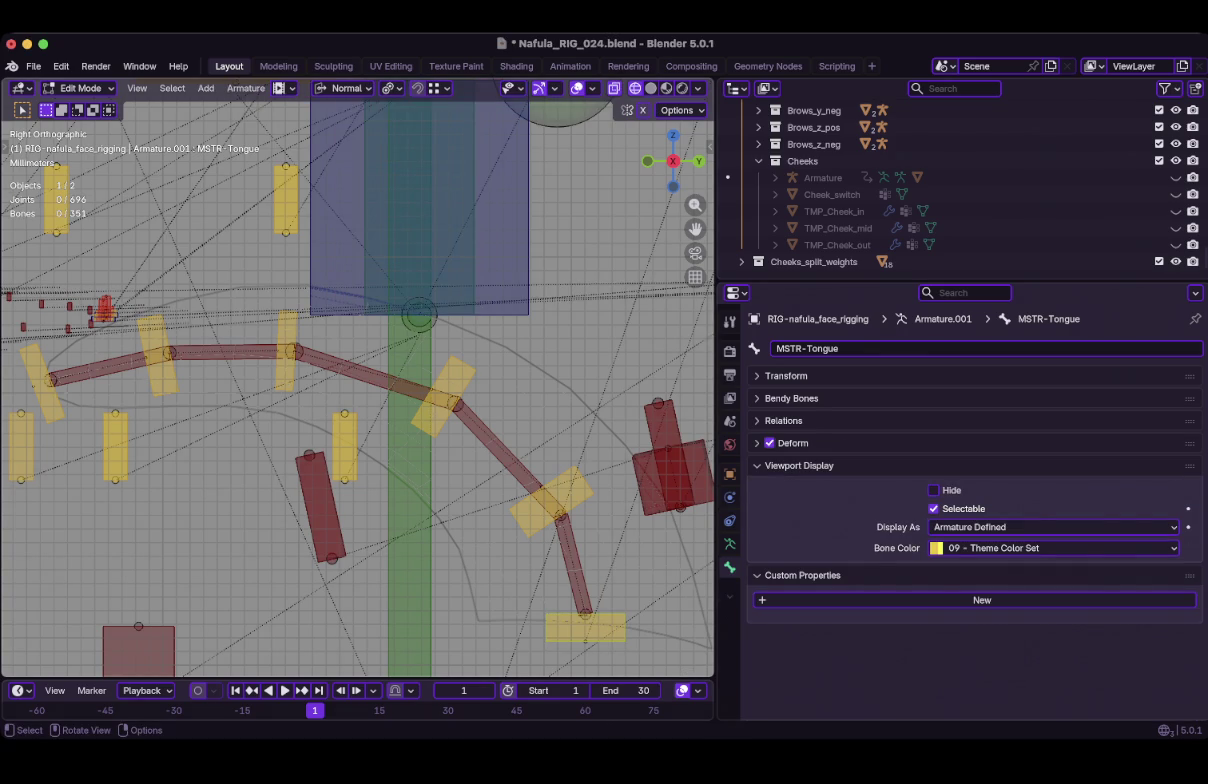
# Parent the first tongue chain bone to CTL-Tongue1 with Keep Offset.
pyautogui.keyDown('shift'); pyautogui.moveTo(420, 400); pyautogui.dragTo(367, 313, button='middle'); pyautogui.keyUp('shift')
pyautogui.click(515, 475)
pyautogui.keyDown('shift'); pyautogui.click(532, 540); pyautogui.keyUp('shift')
pyautogui.hotkey('ctrl', 'p')
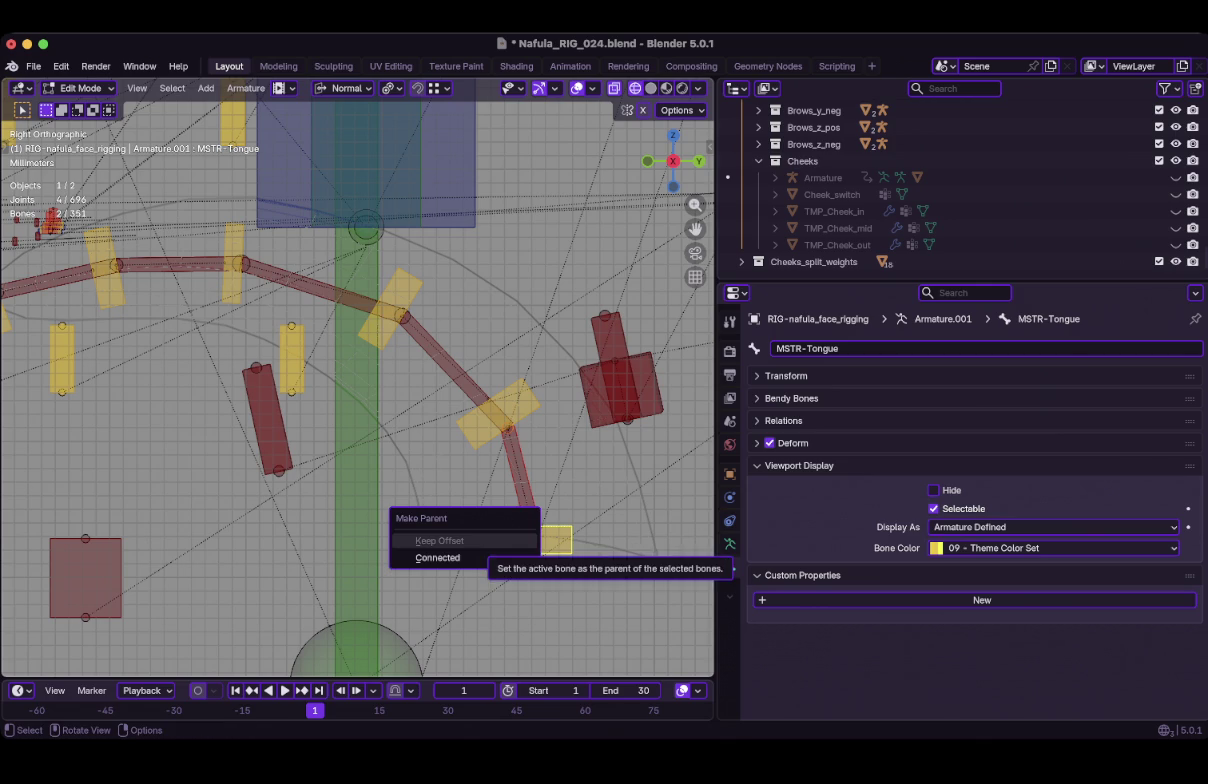
pyautogui.click(440, 505)
pyautogui.click(518, 478)
pyautogui.keyDown('shift'); pyautogui.click(497, 412); pyautogui.keyUp('shift')
pyautogui.hotkey('ctrl', 'p')
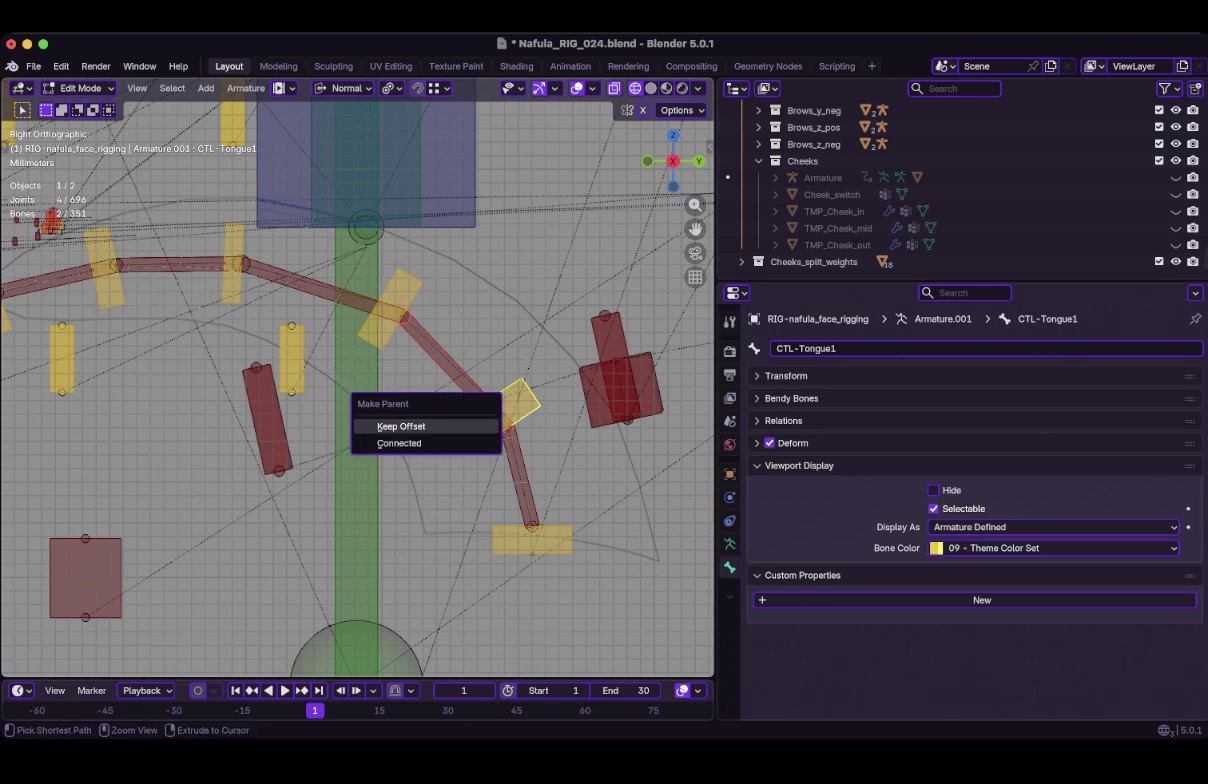
pyautogui.click(410, 426)
# Parent the next tongue bones to CTL-Tongue2, CTL-Tongue3 and CTL-Tongue4 with Keep Offset.
pyautogui.click(390, 305)
pyautogui.hotkey('ctrl', 'p')
pyautogui.click(390, 297)
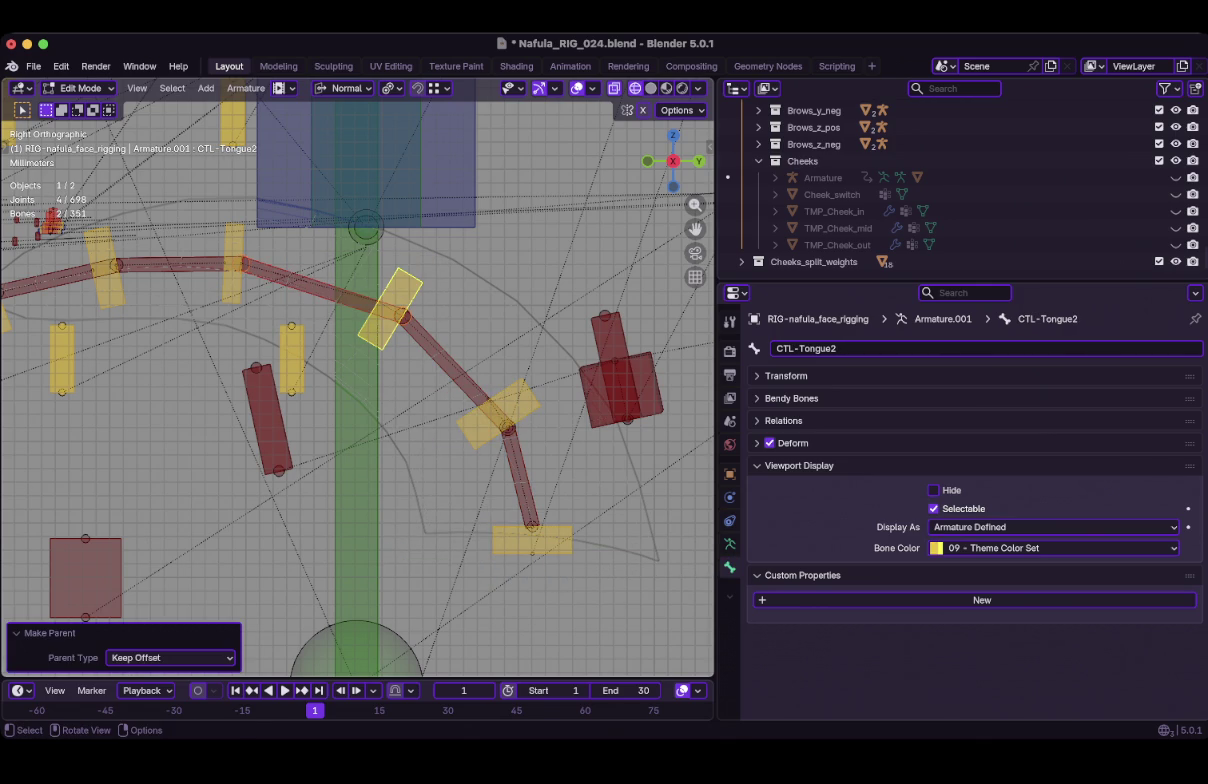
pyautogui.click(232, 262)
pyautogui.hotkey('ctrl', 'p')
pyautogui.click(156, 250)
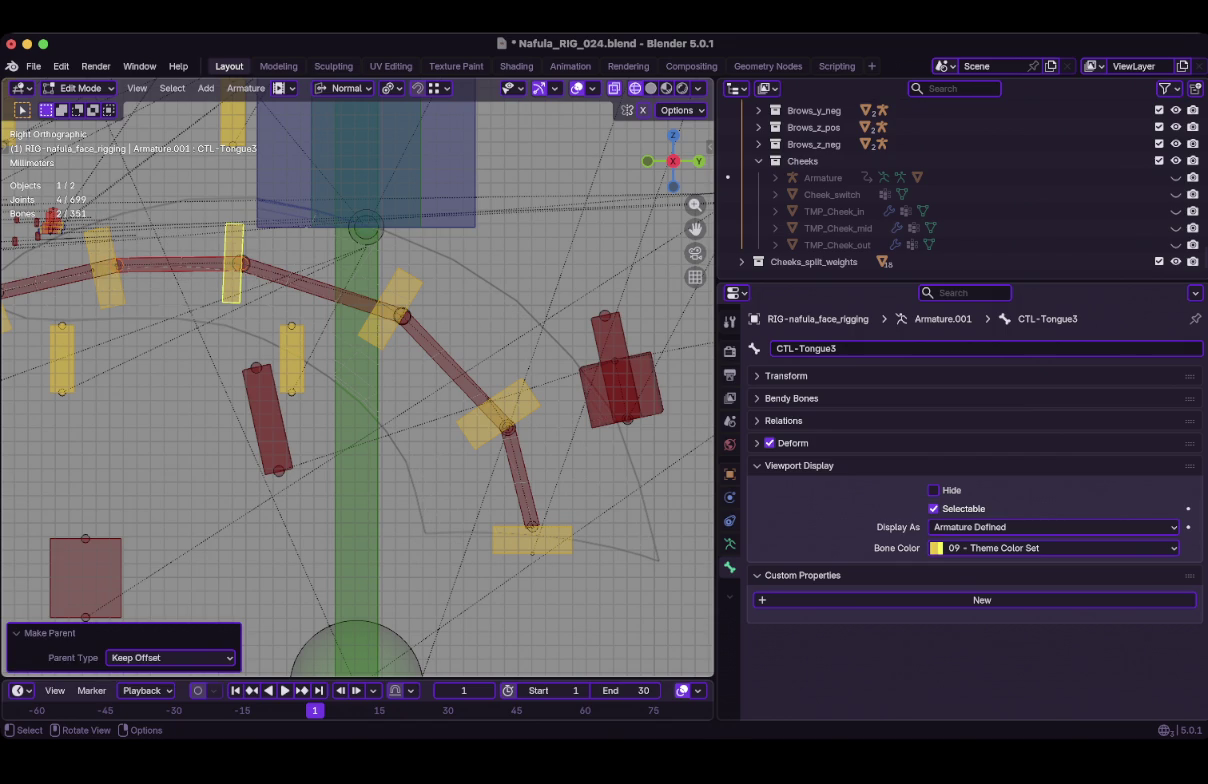
pyautogui.click(104, 265)
pyautogui.hotkey('ctrl', 'p')
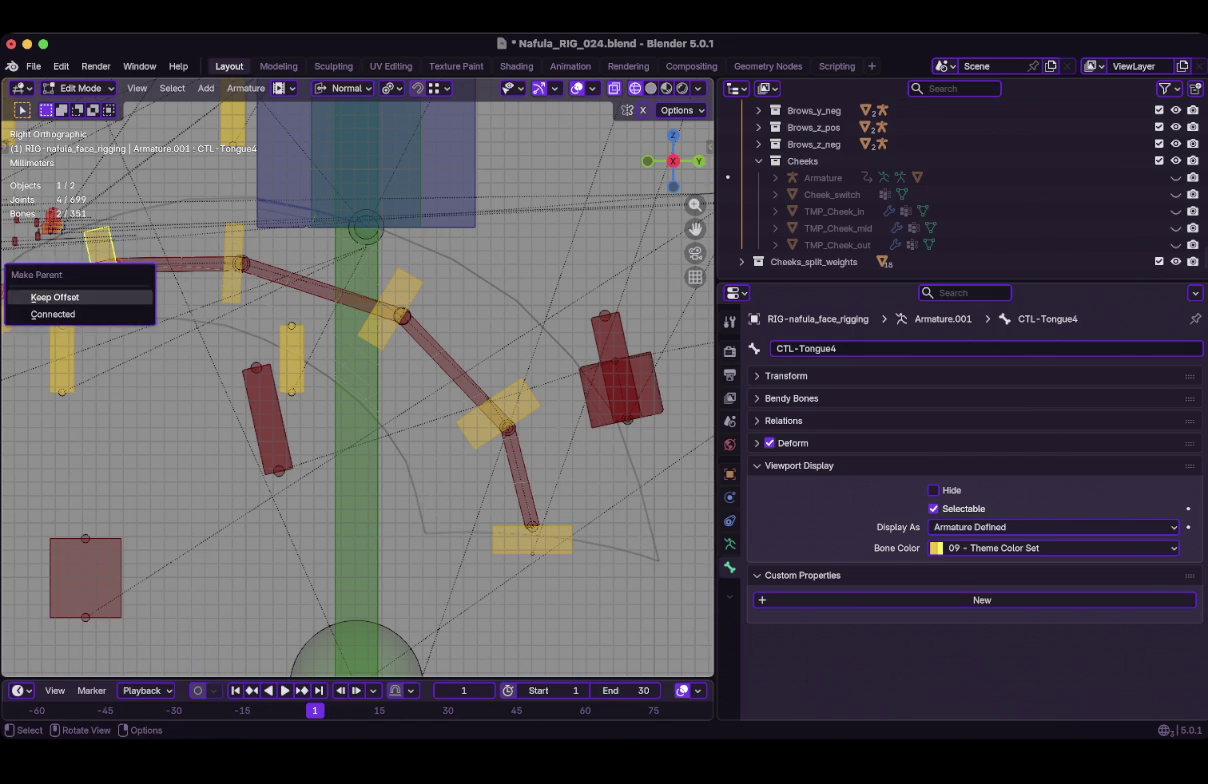
pyautogui.click(55, 294)
# Save the rig file.
pyautogui.scroll(1, 357, 378)
pyautogui.scroll(1, 357, 378)
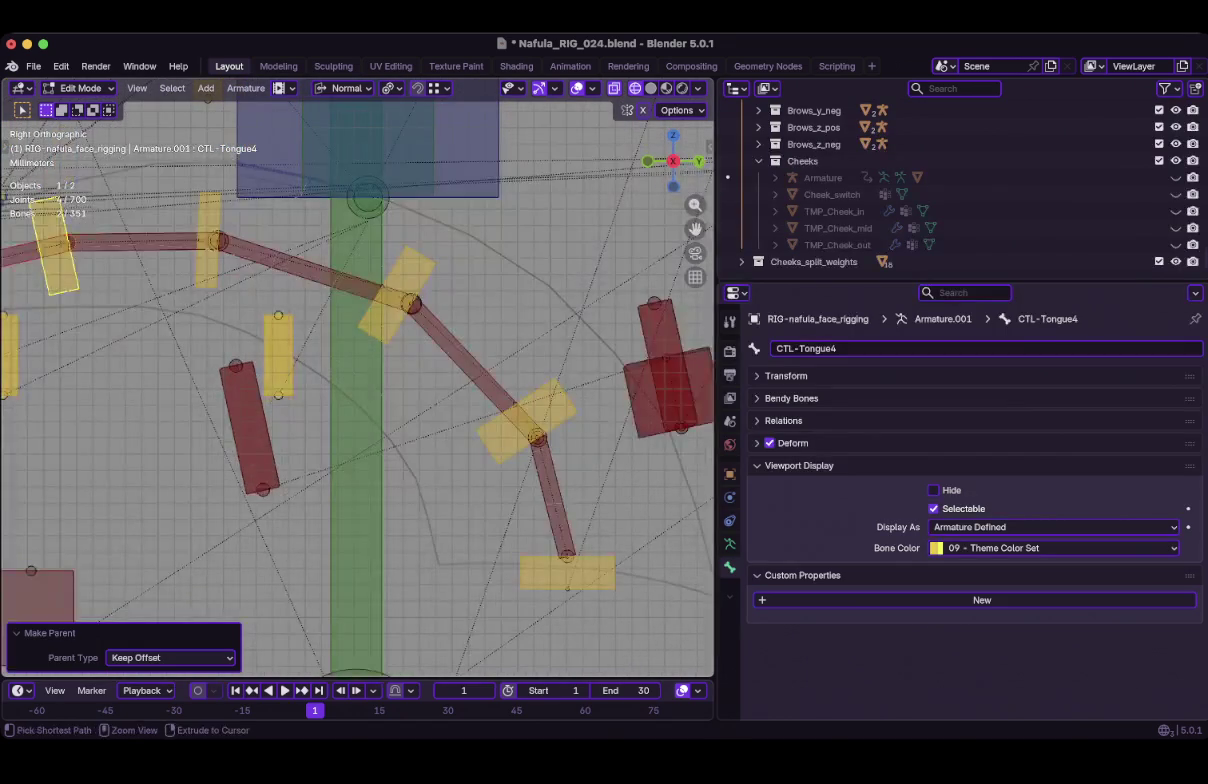
pyautogui.hotkey('ctrl', 's')
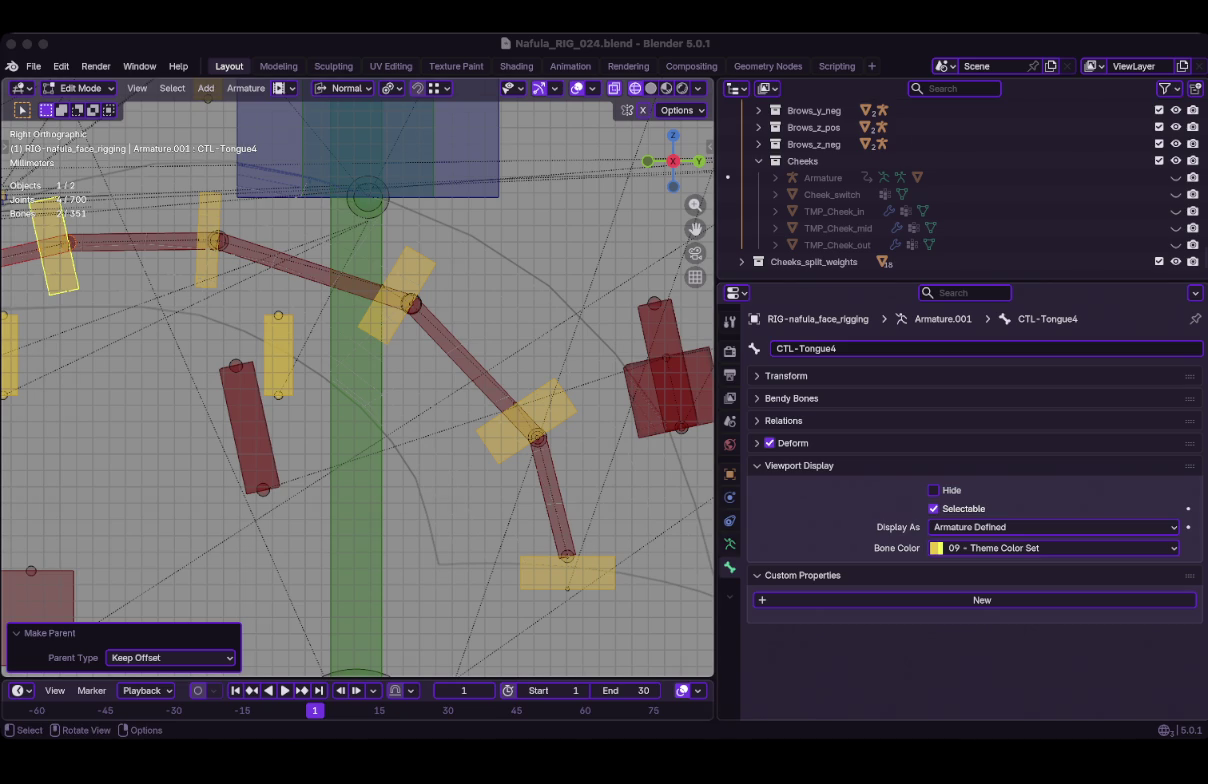
pyautogui.hotkey('ctrl', 's')
pyautogui.hotkey('ctrl', 'Tab')
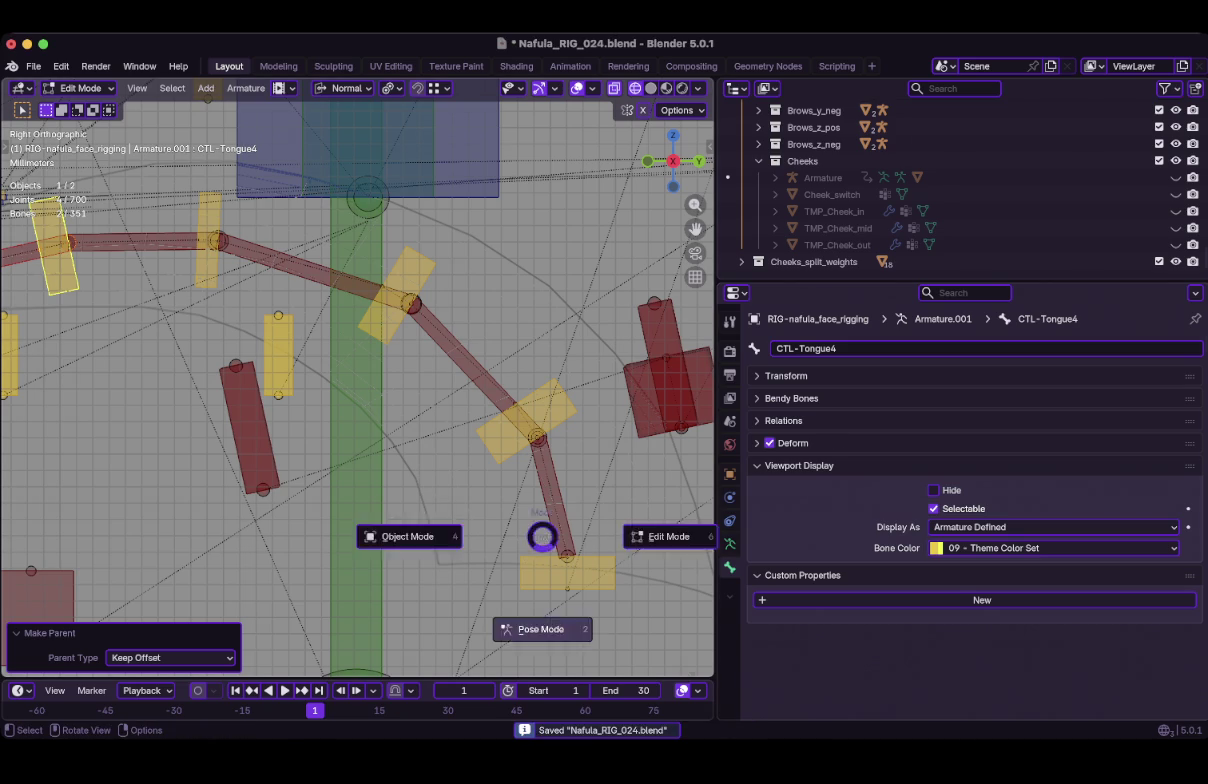
# Switch the face rig armature into Pose Mode from the mode menu.
pyautogui.click(541, 628)
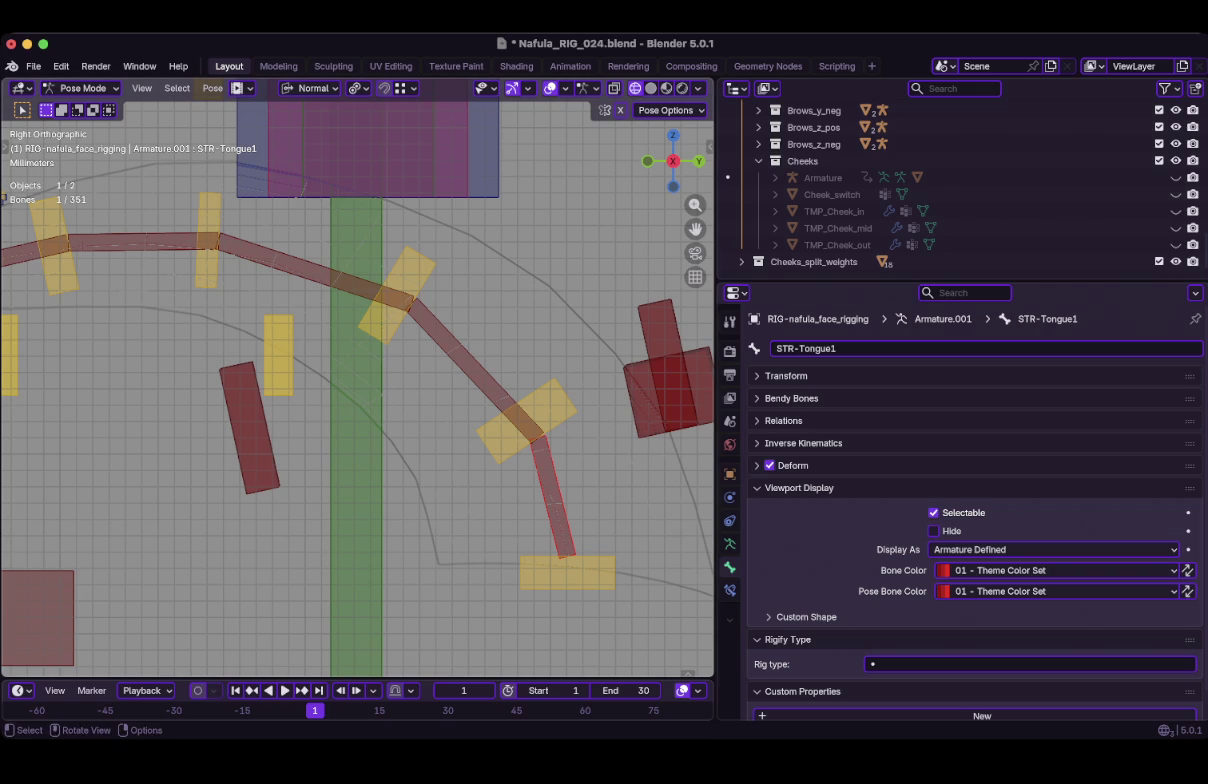
# Add a Stretch To bone constraint to STR-Tongue1.
pyautogui.click(730, 590)
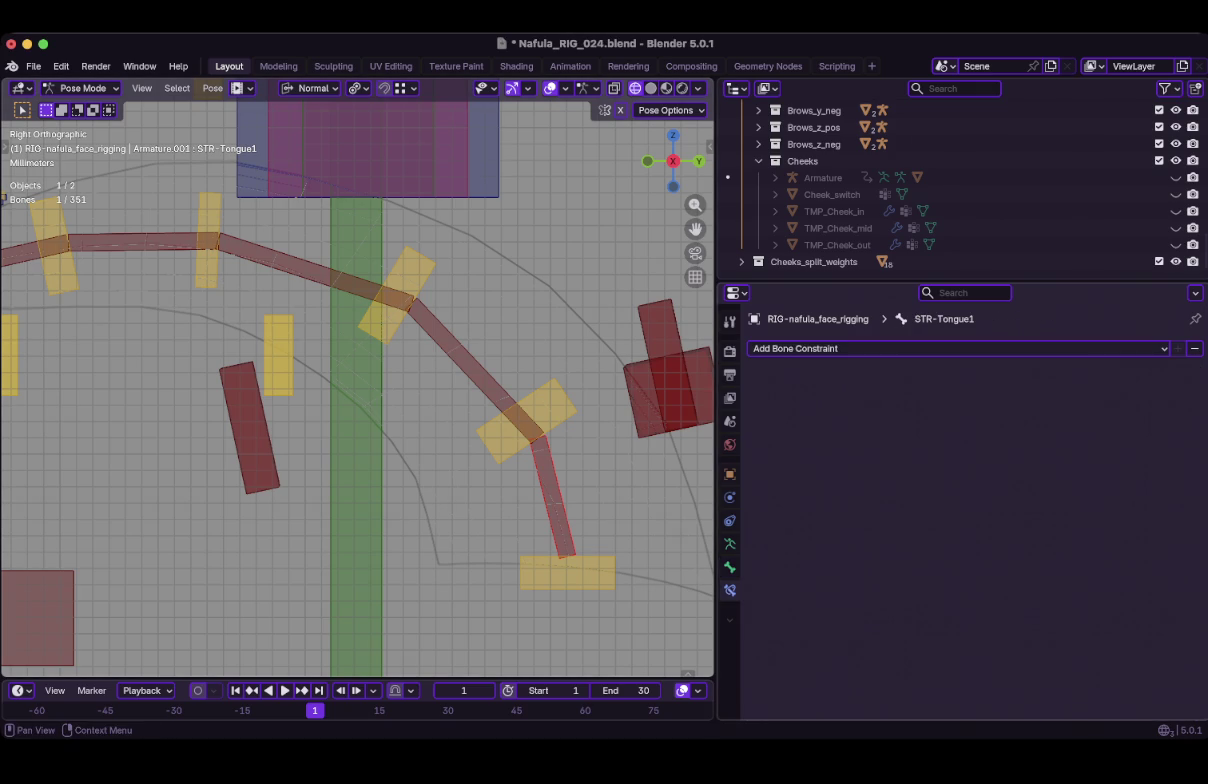
pyautogui.click(790, 348)
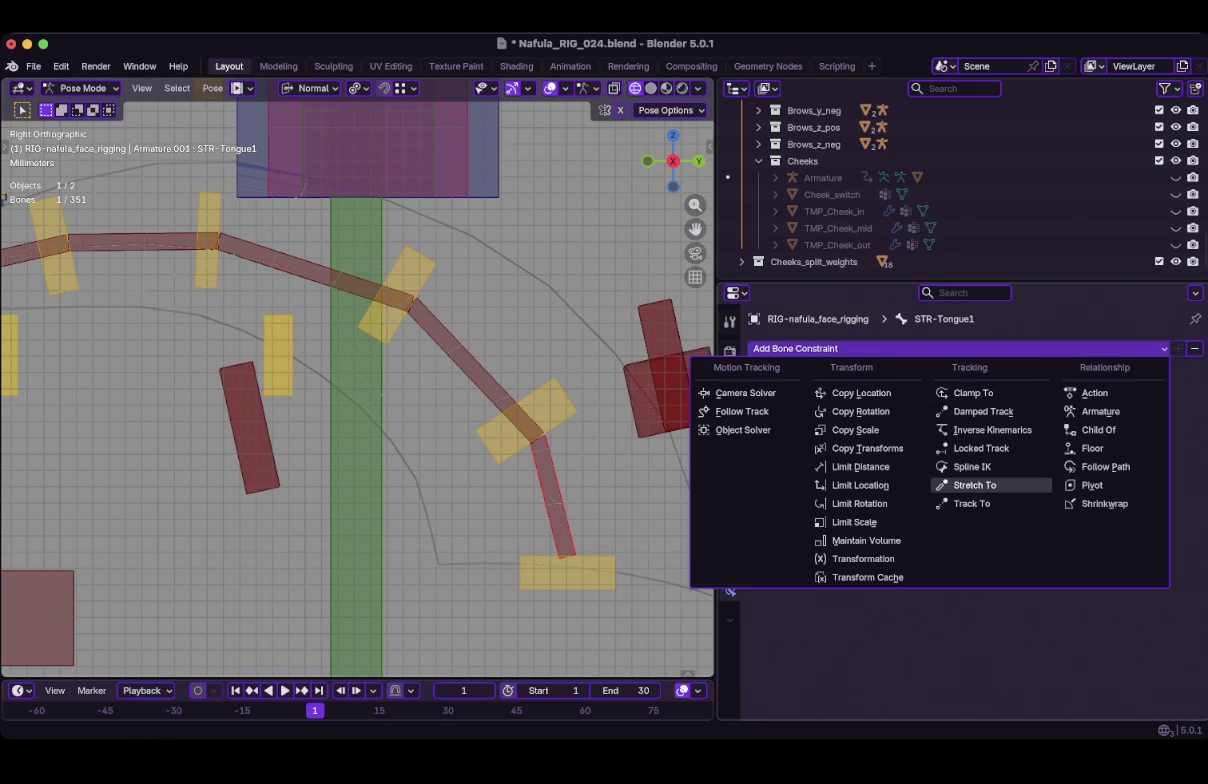
pyautogui.click(975, 485)
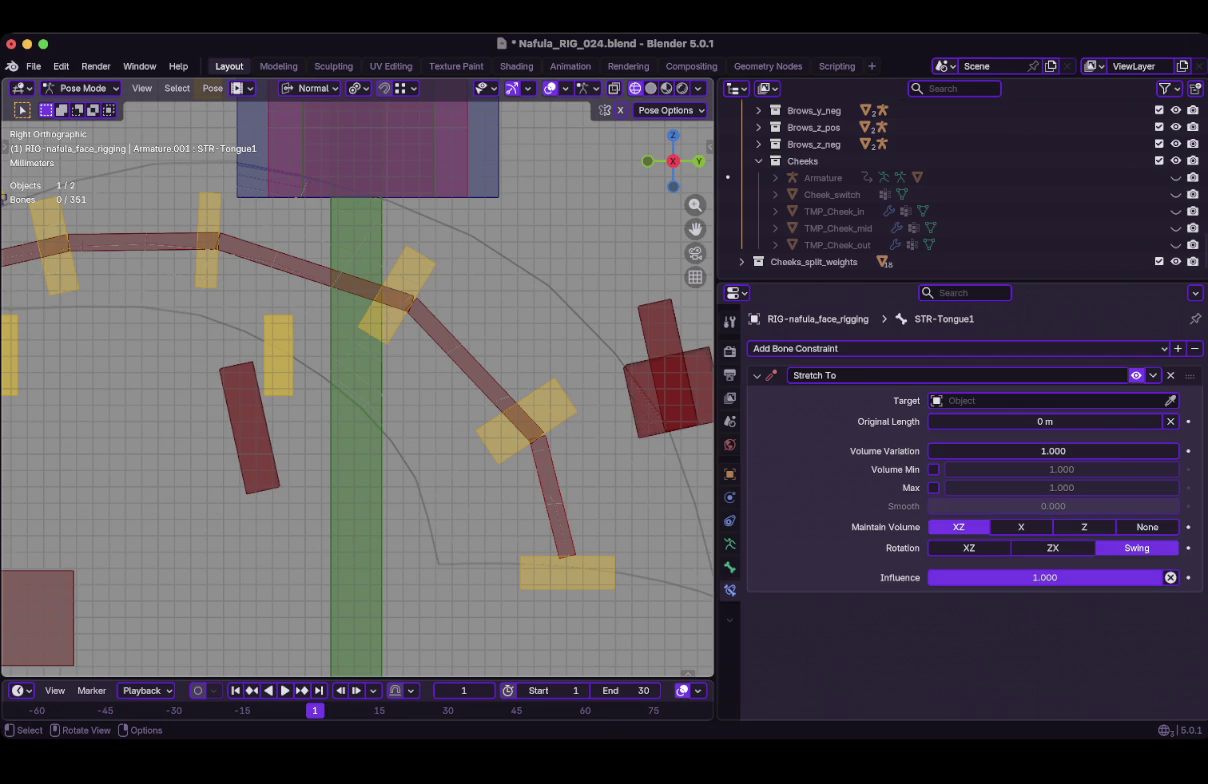
# Copy STR-Tongue1's constraints to the other selected STR-Tongue bones.
pyautogui.scroll(-2, 357, 385)
pyautogui.keyDown('shift'); pyautogui.click(200, 283); pyautogui.keyUp('shift')
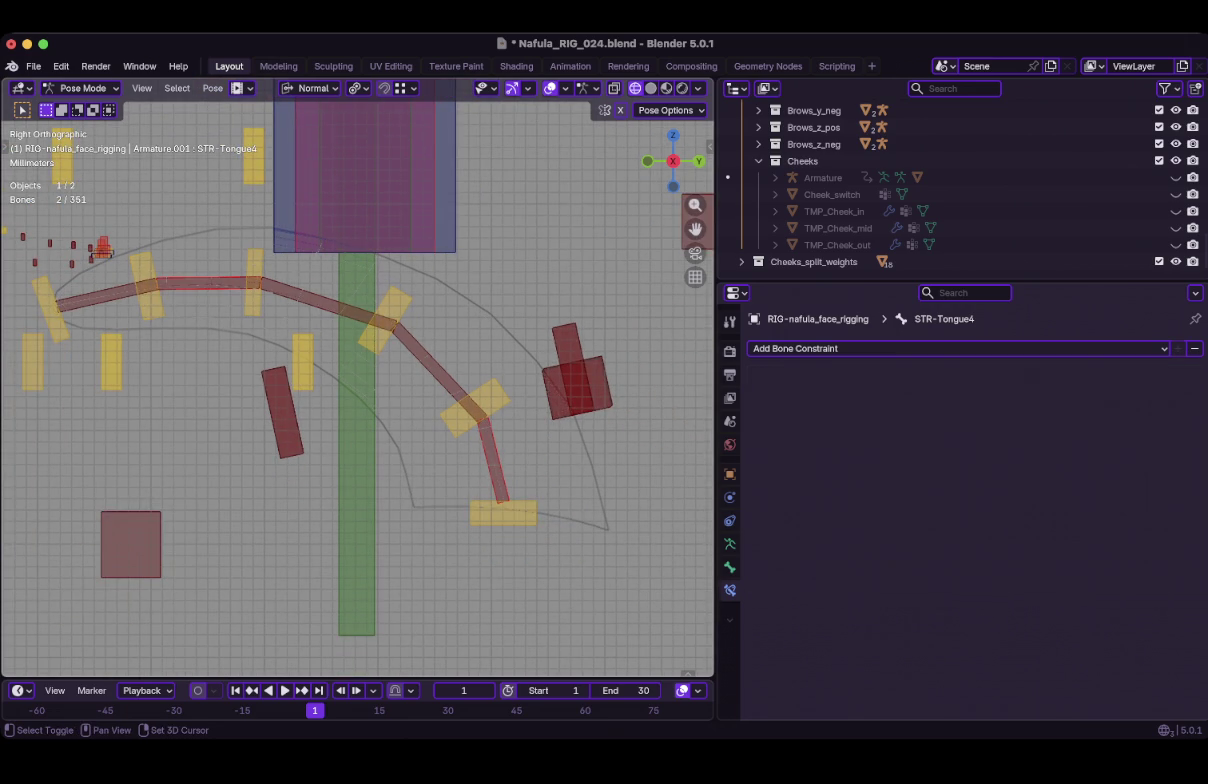
pyautogui.keyDown('shift'); pyautogui.click(305, 294); pyautogui.keyUp('shift')
pyautogui.keyDown('shift'); pyautogui.click(428, 358); pyautogui.keyUp('shift')
pyautogui.keyDown('shift'); pyautogui.click(490, 455); pyautogui.keyUp('shift')
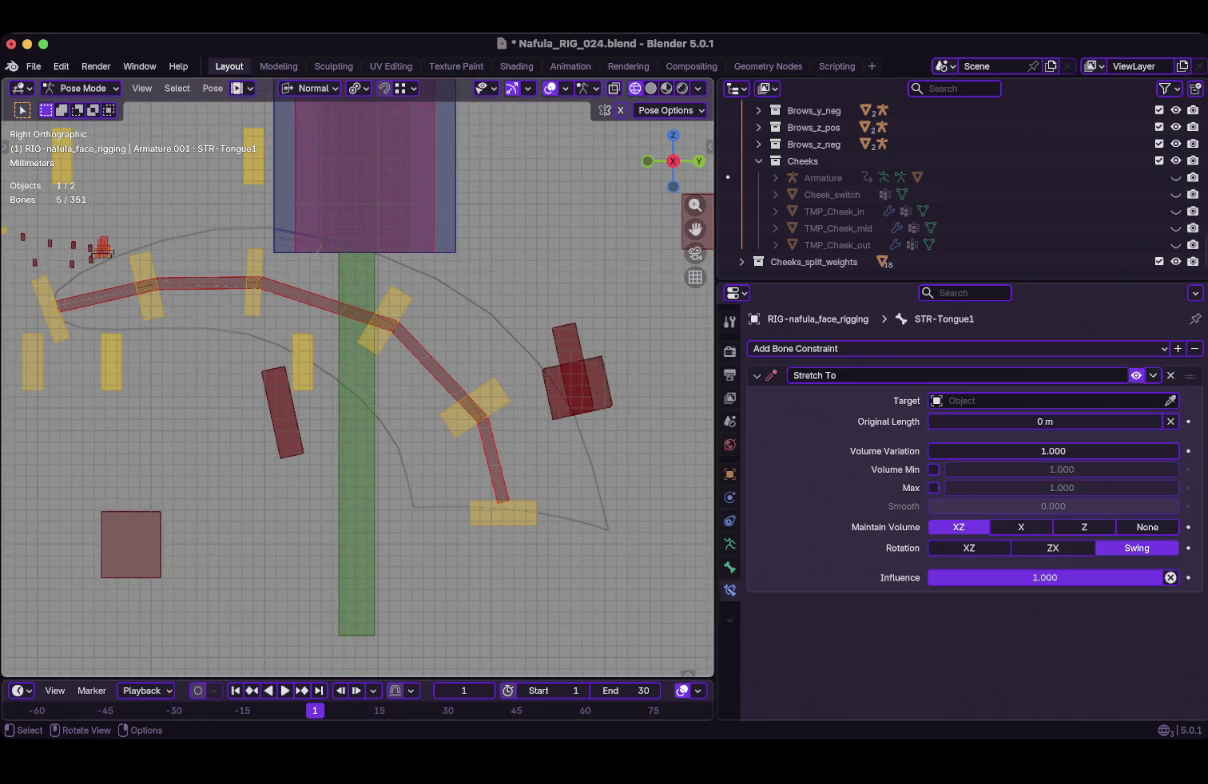
pyautogui.hotkey('ctrl', 'c')
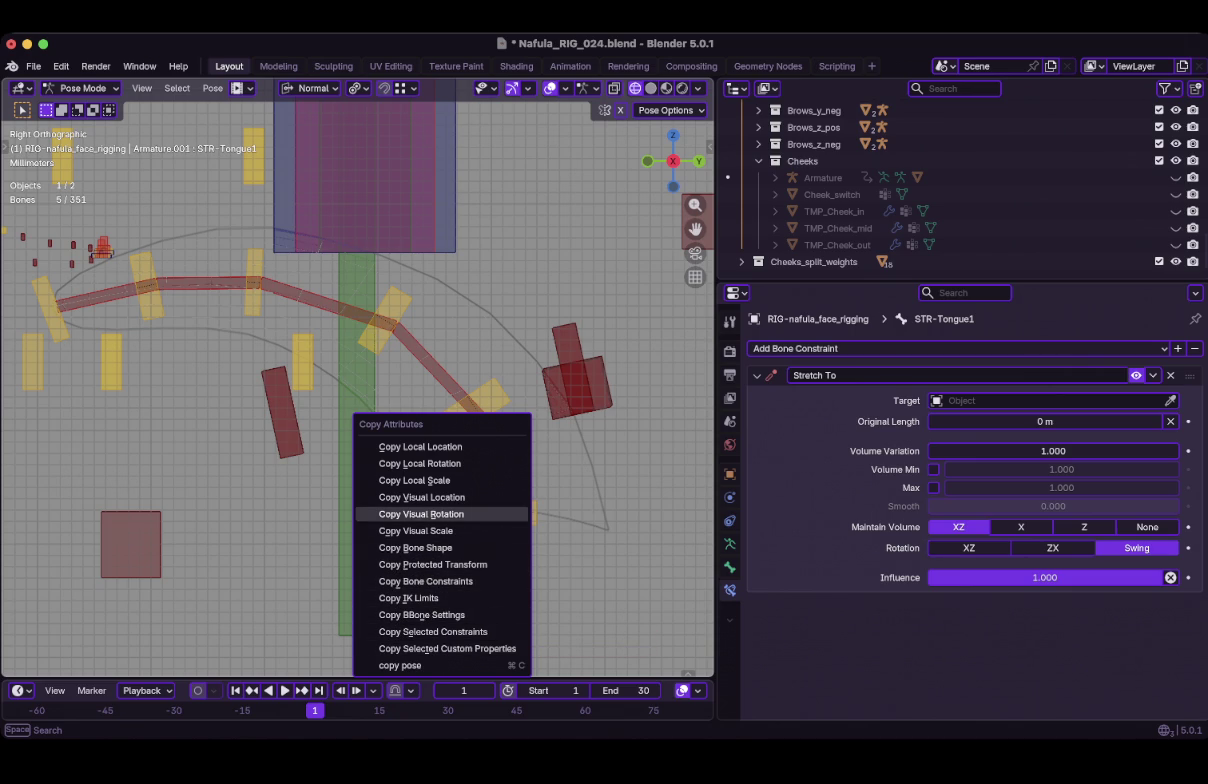
pyautogui.click(425, 581)
# Reselect STR-Tongue1 and begin choosing its constraint's target object.
pyautogui.scroll(-1, 425, 581)
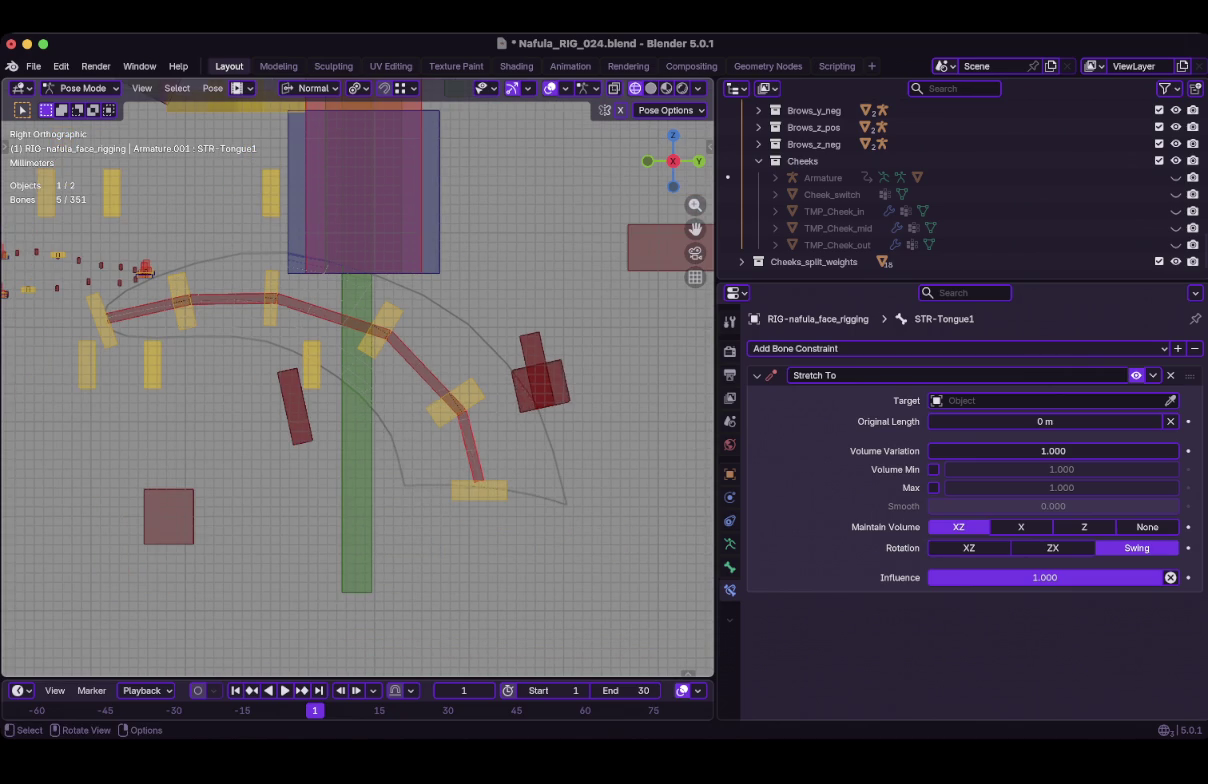
pyautogui.click(470, 448)
pyautogui.click(225, 297)
pyautogui.scroll(2, 357, 380)
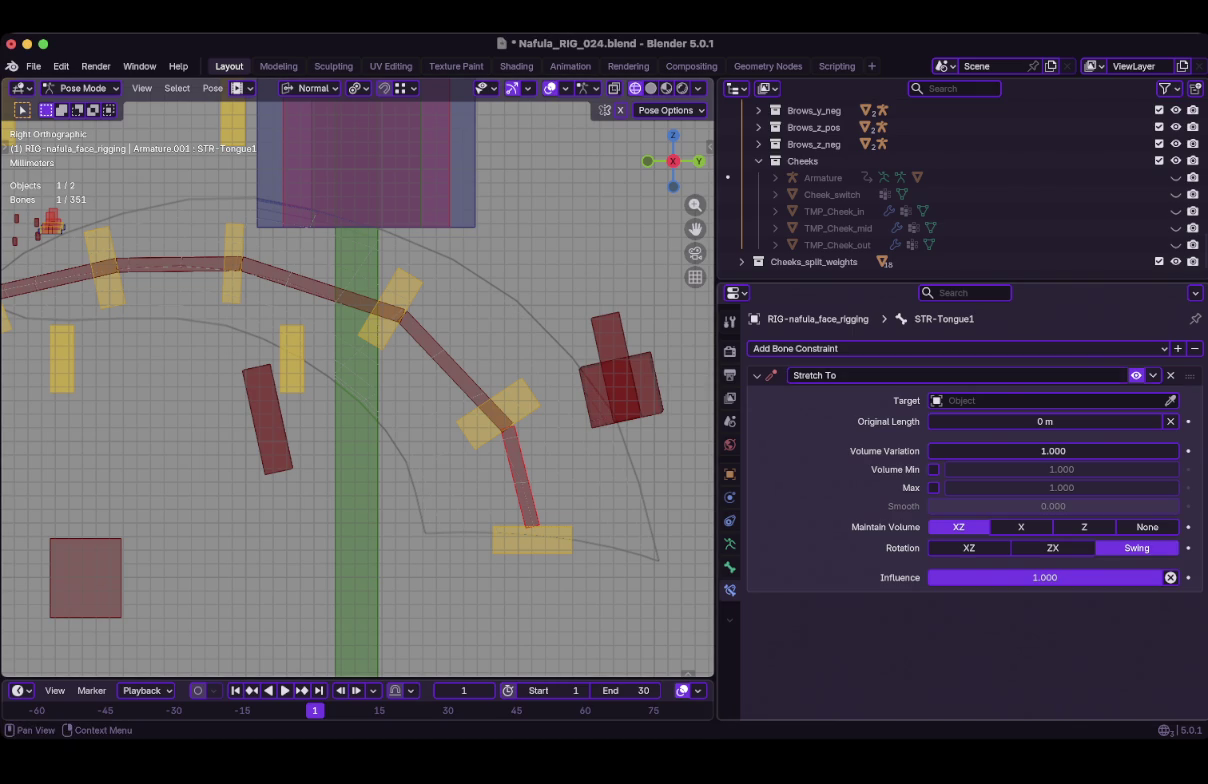
pyautogui.click(1169, 400)
# Set STR-Tongue1's Stretch To target to the face rig with bone CTL-Tongue1.
pyautogui.click(522, 378)
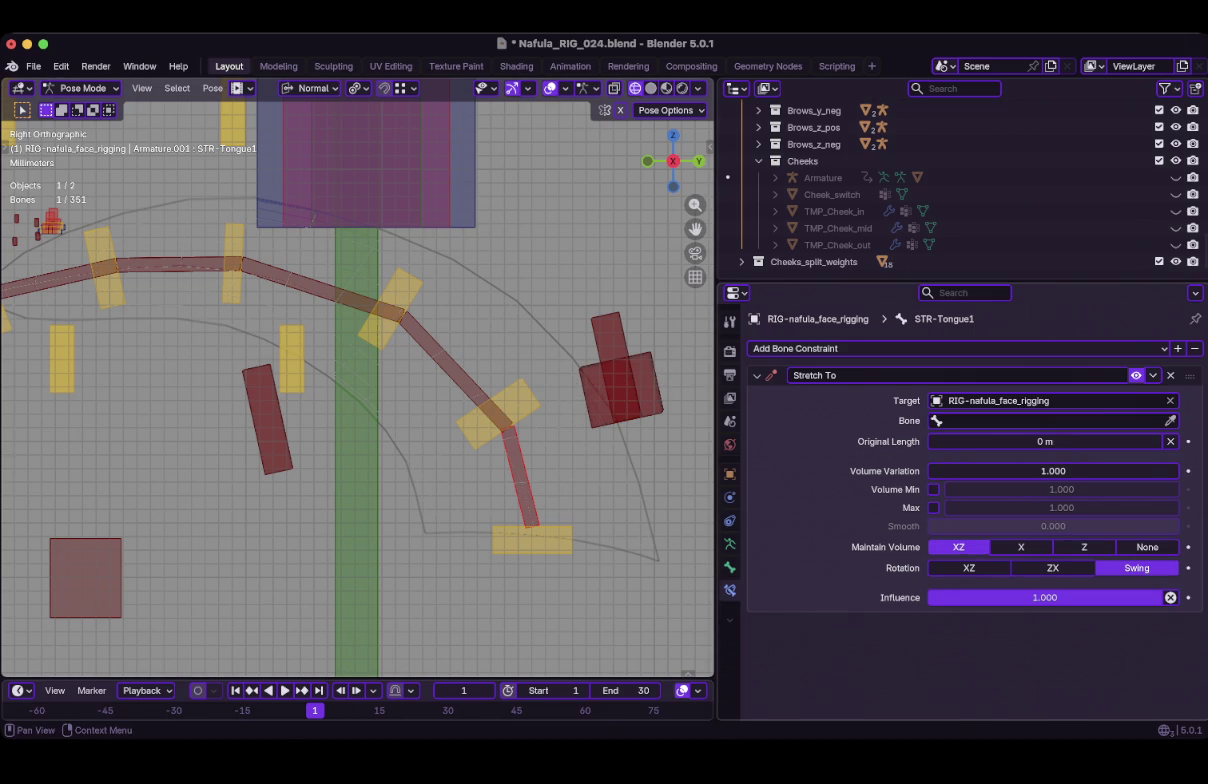
pyautogui.click(1169, 420)
pyautogui.click(445, 362)
pyautogui.click(505, 408)
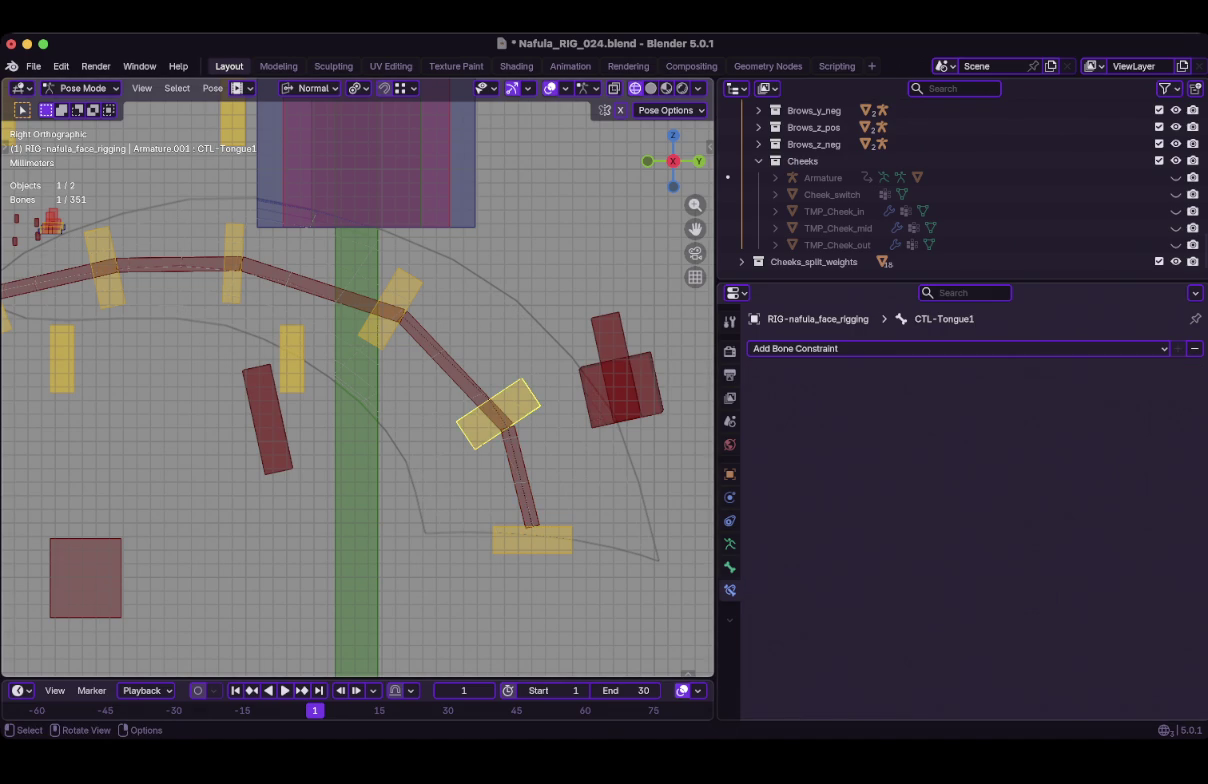
pyautogui.hotkey('ctrl', 'z')
pyautogui.click(1050, 420)
pyautogui.write('CTL')
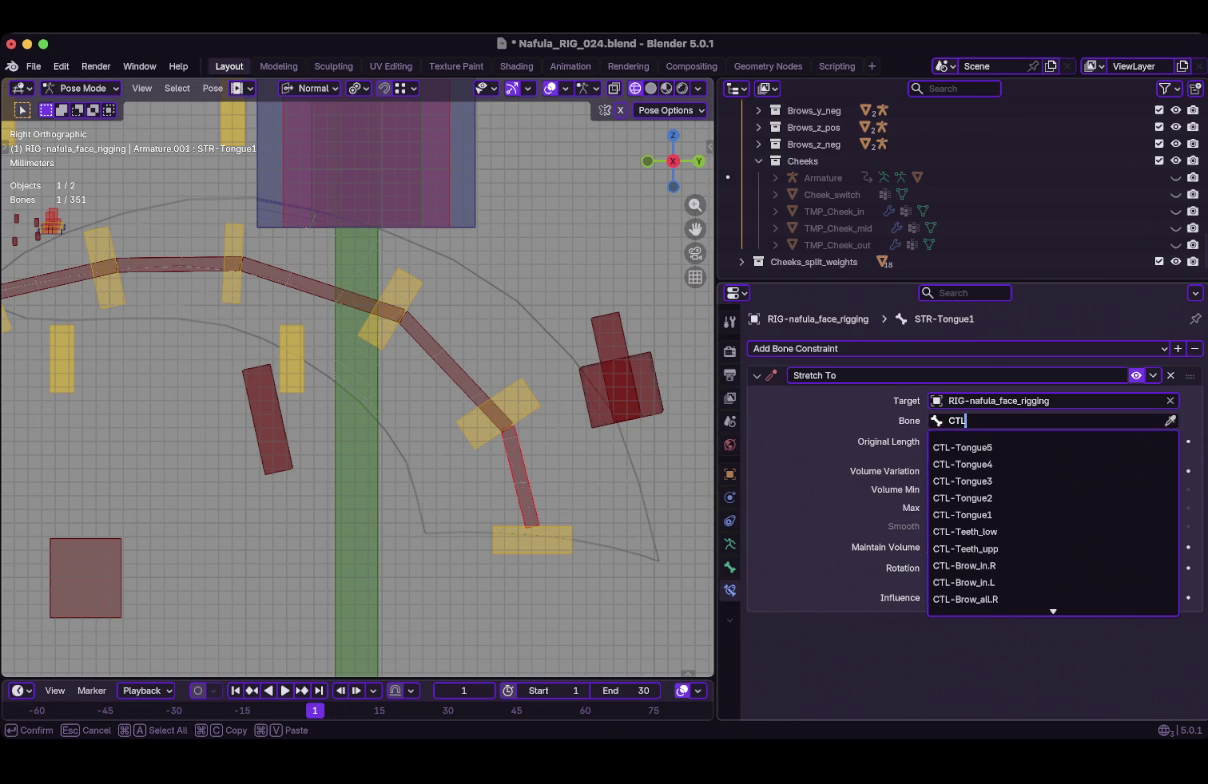
pyautogui.click(963, 514)
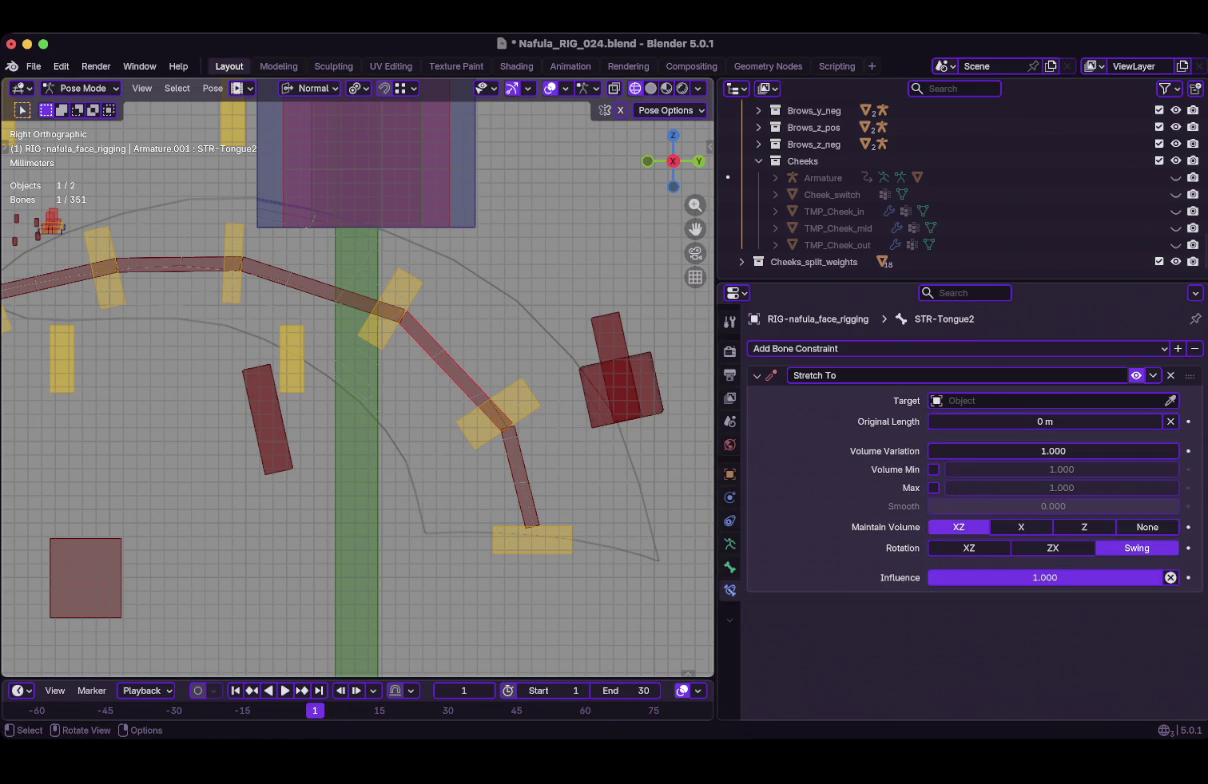
# Aim STR-Tongue2's Stretch To at RIG-nafula_face_rigging, bone CTL-Tongue2.
pyautogui.click(390, 307)
pyautogui.click(455, 372)
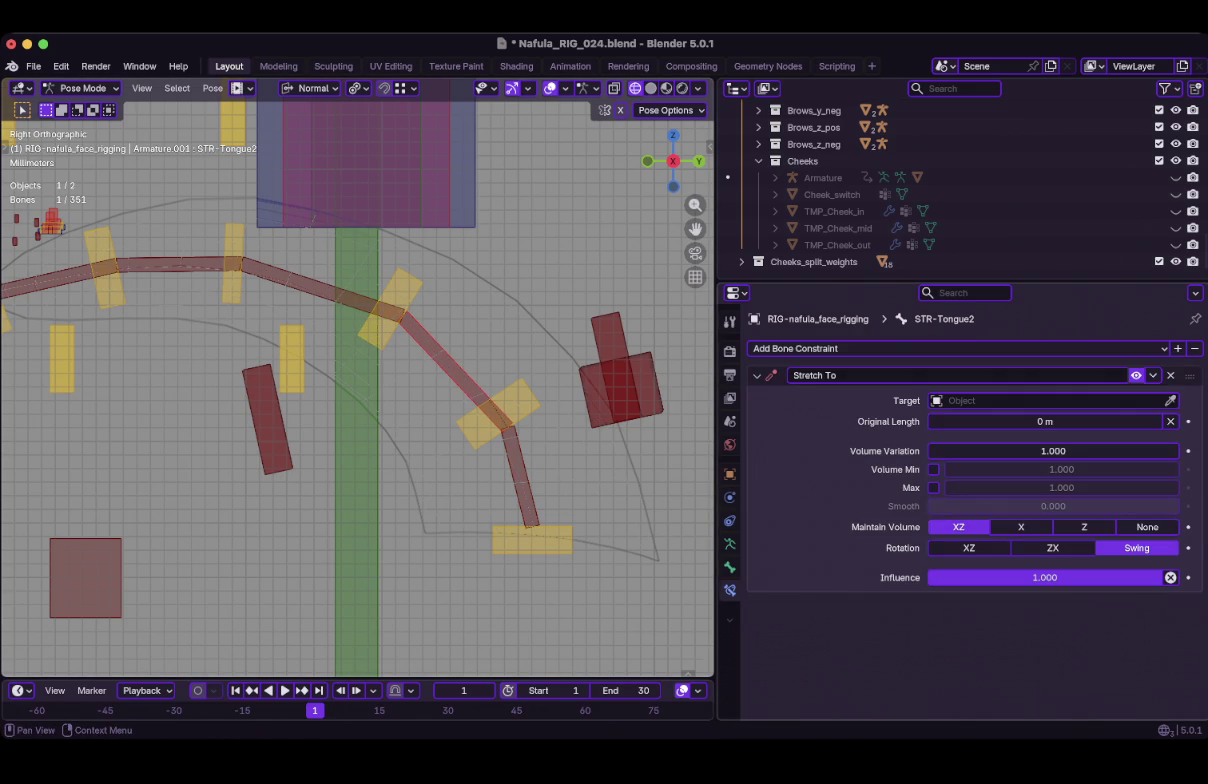
pyautogui.click(1045, 400)
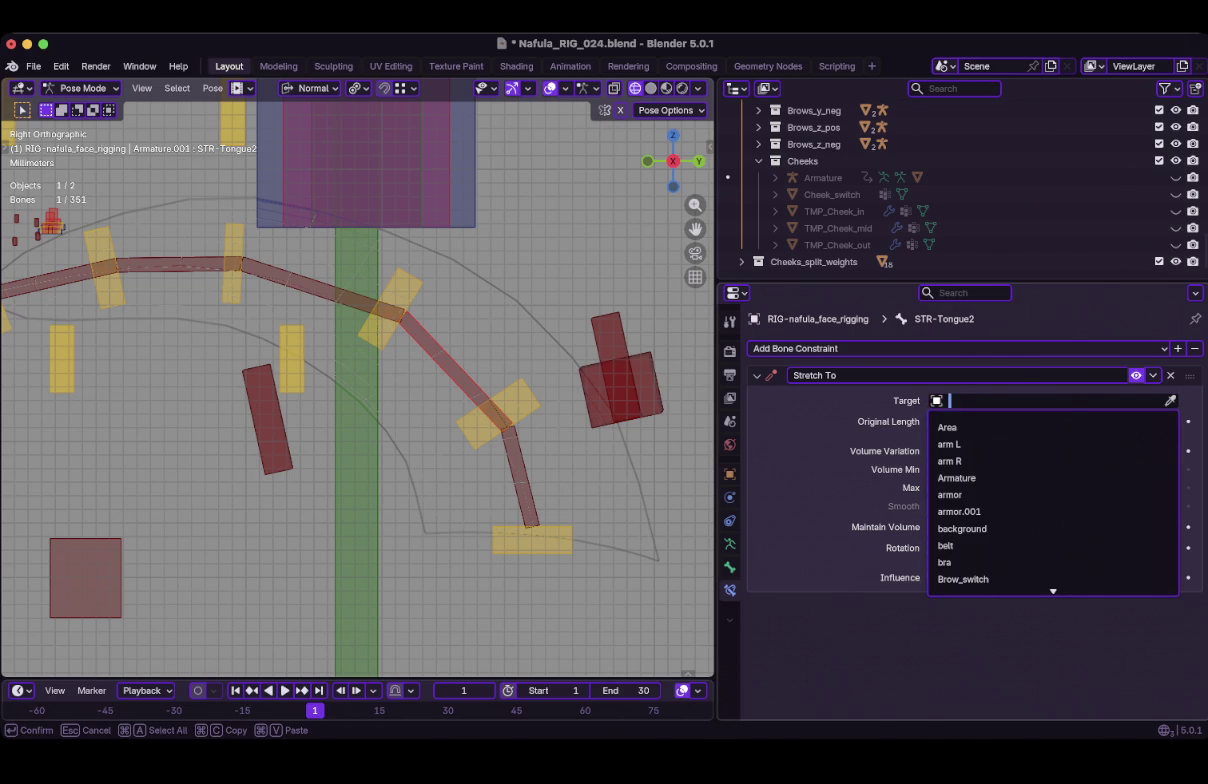
pyautogui.write('Rig')
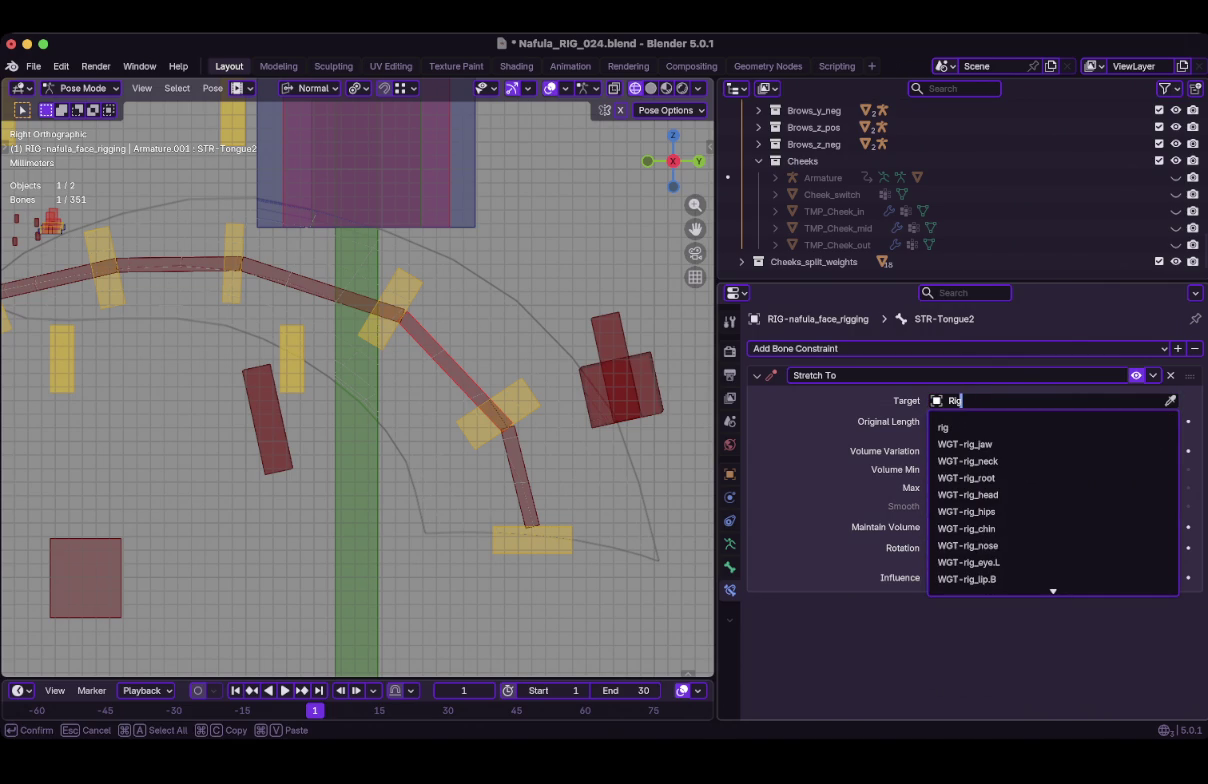
pyautogui.write('-naf')
pyautogui.press('Return')
pyautogui.click(1050, 420)
pyautogui.write('CTLR')
pyautogui.press('Down')
pyautogui.press('Down')
pyautogui.press('Down')
pyautogui.press('Down')
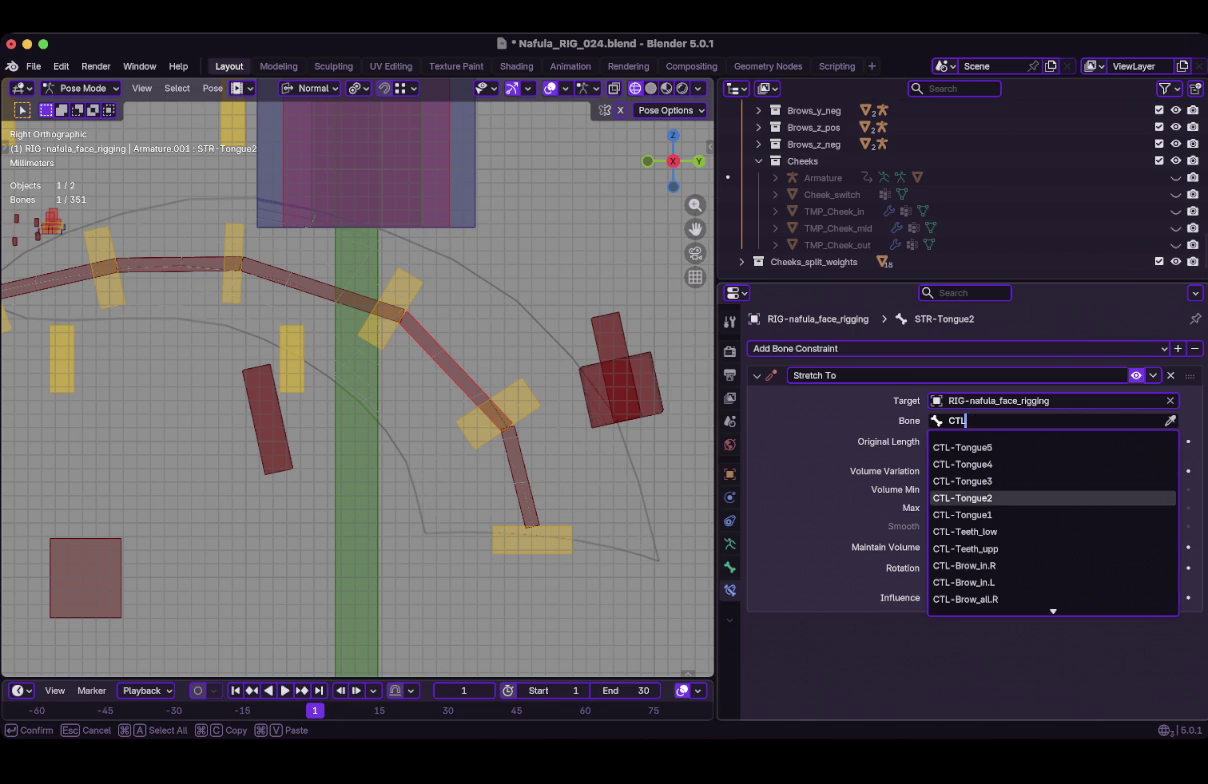
pyautogui.press('Return')
pyautogui.click(390, 308)
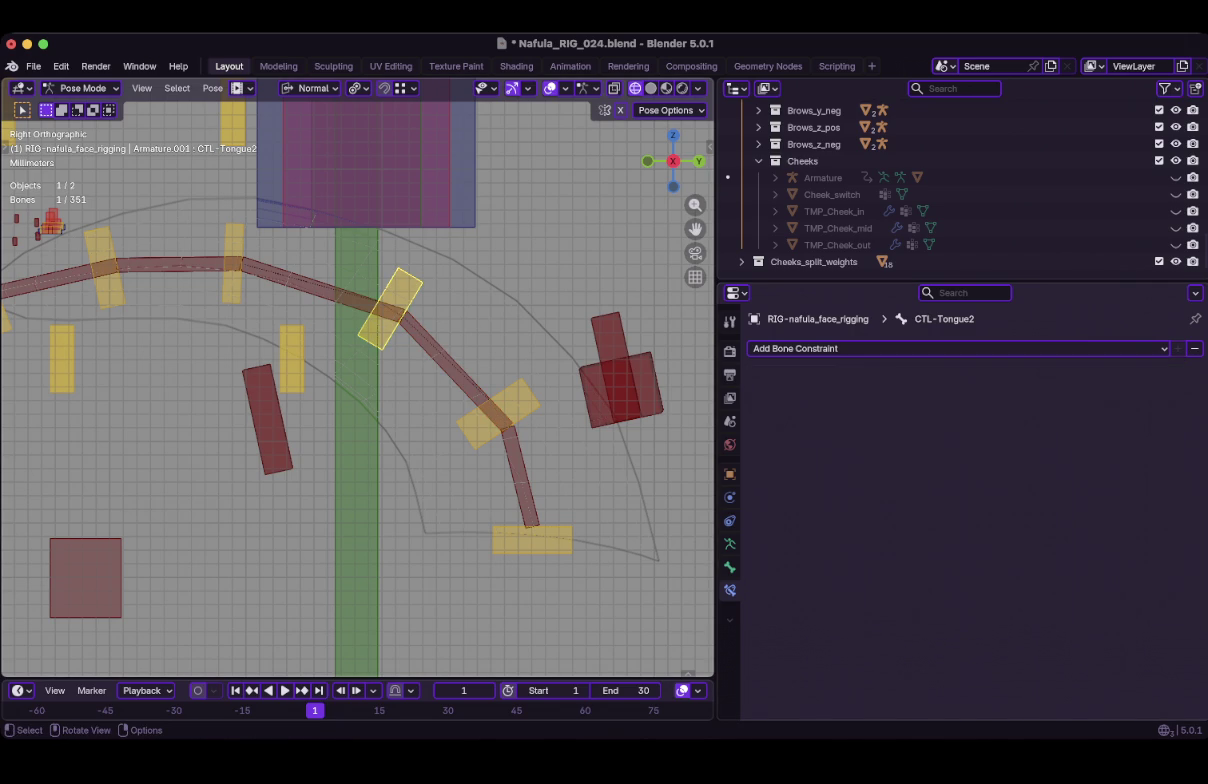
pyautogui.hotkey('ctrl', 'z')
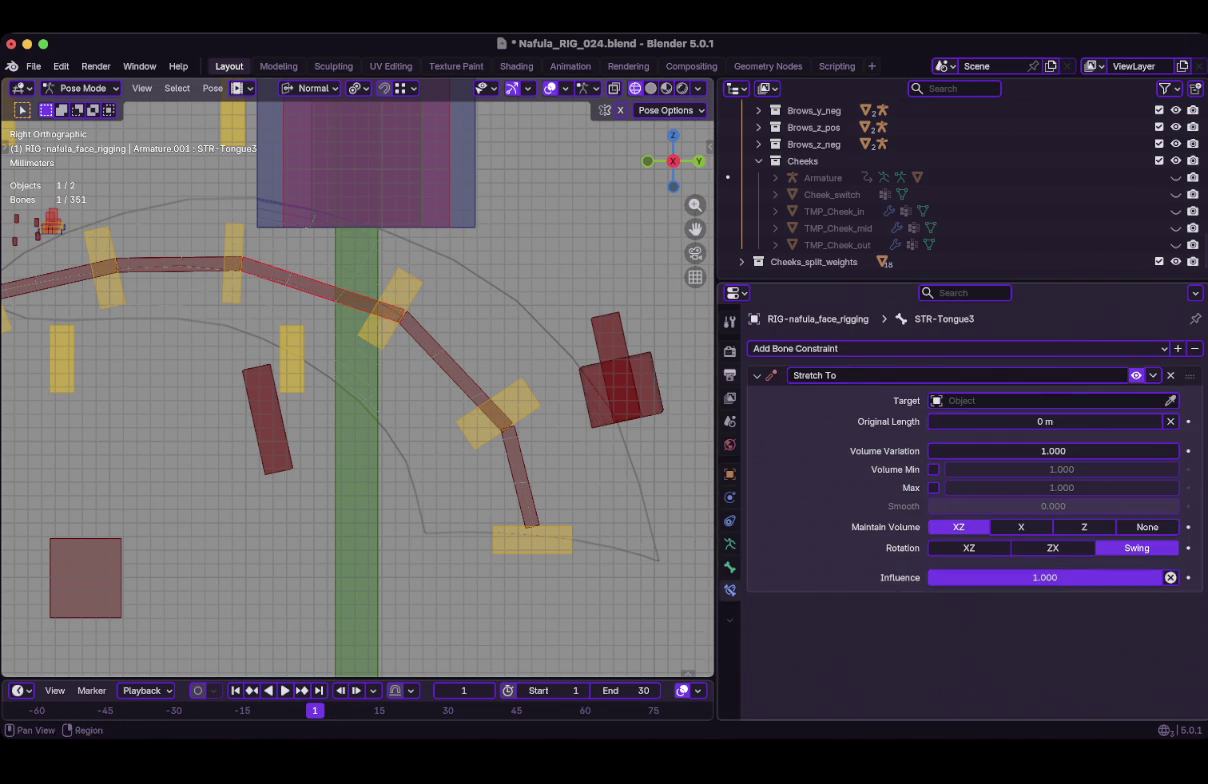
# Aim STR-Tongue3's Stretch To at the face rig, bone CTL-Tongue3, then select STR-Tongue4.
pyautogui.click(1040, 400)
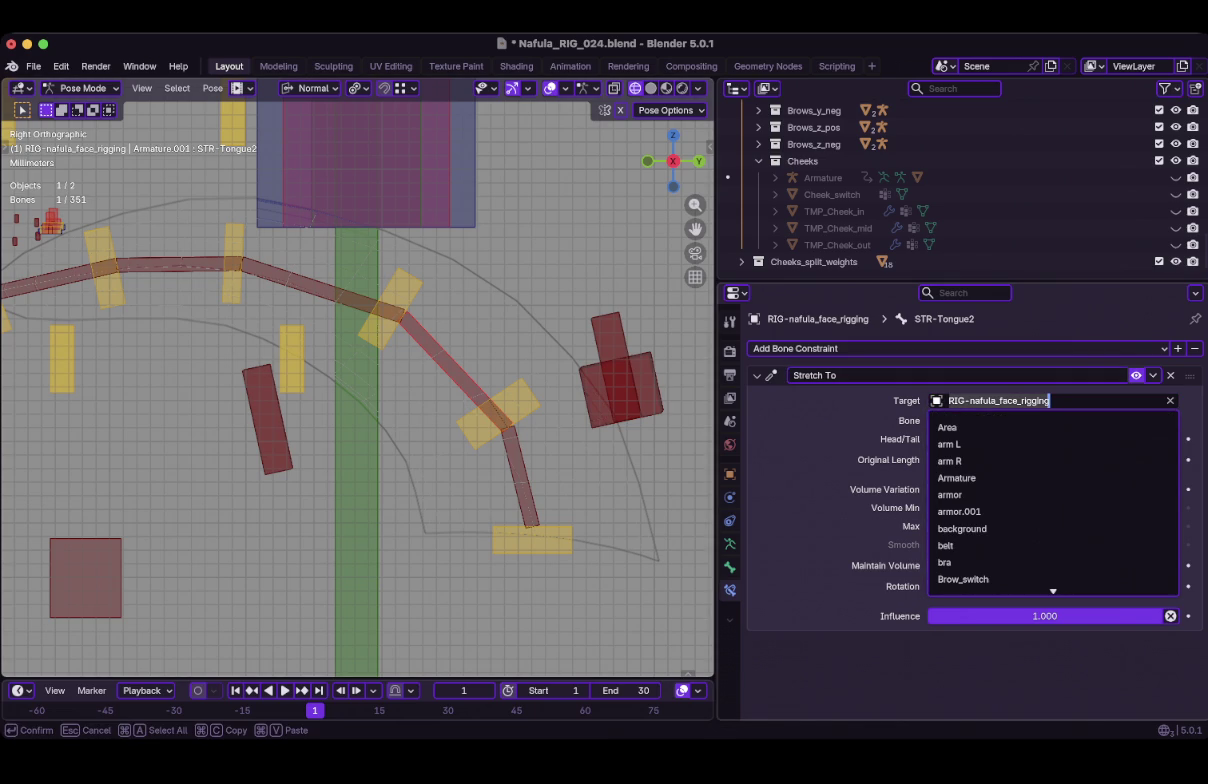
pyautogui.press('Escape')
pyautogui.click(320, 288)
pyautogui.click(1040, 400)
pyautogui.write('RIG')
pyautogui.press('Return')
pyautogui.click(1050, 420)
pyautogui.write('C')
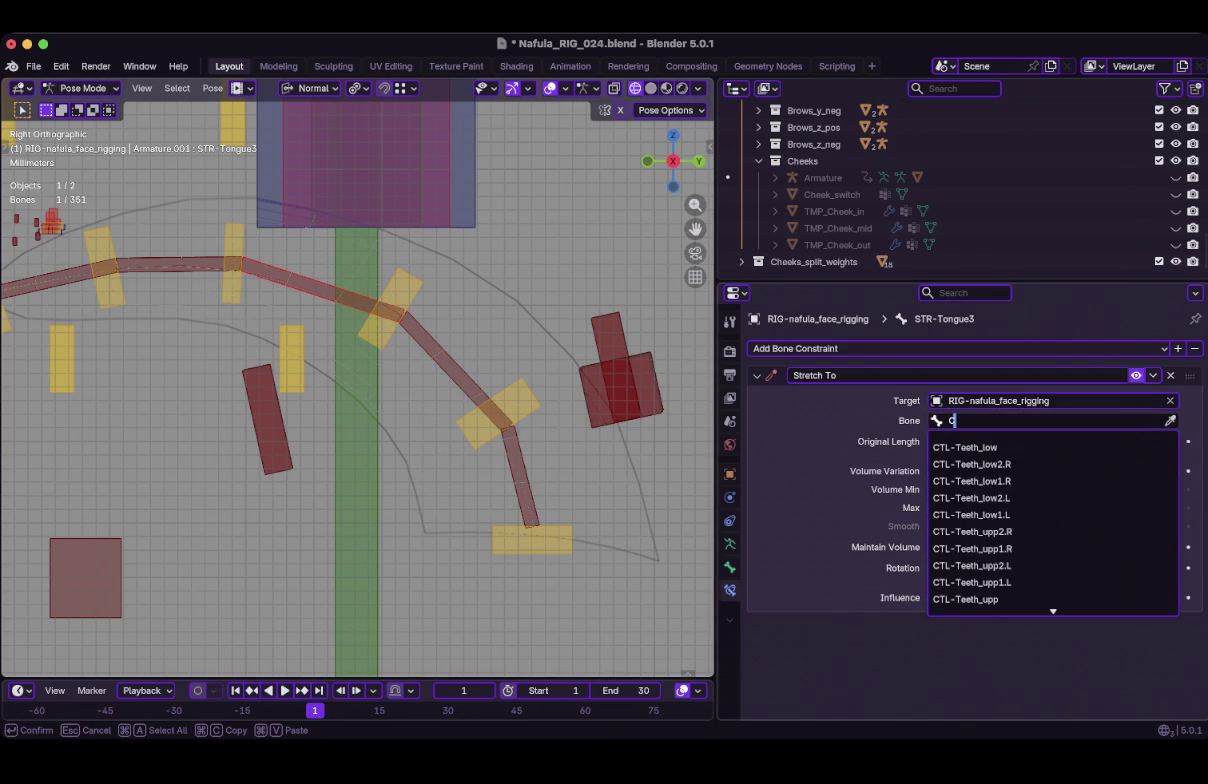
pyautogui.write('TL')
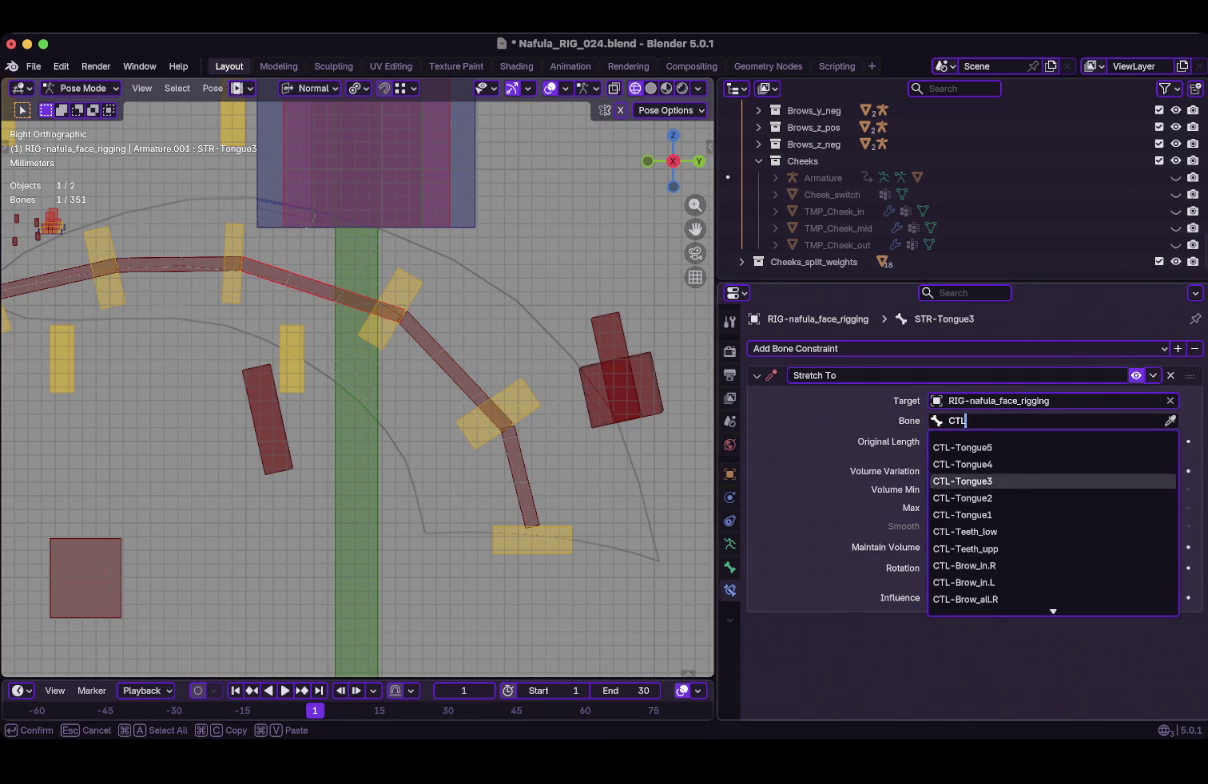
pyautogui.click(962, 481)
pyautogui.click(232, 262)
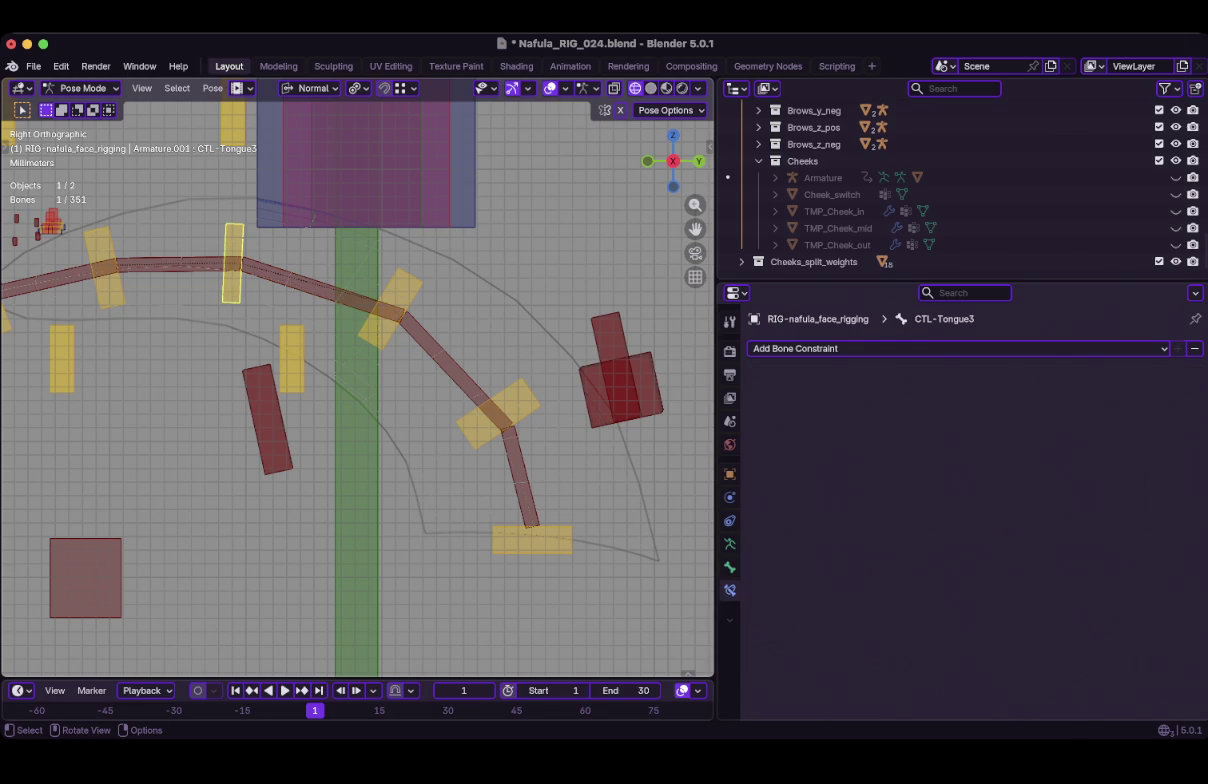
pyautogui.click(180, 264)
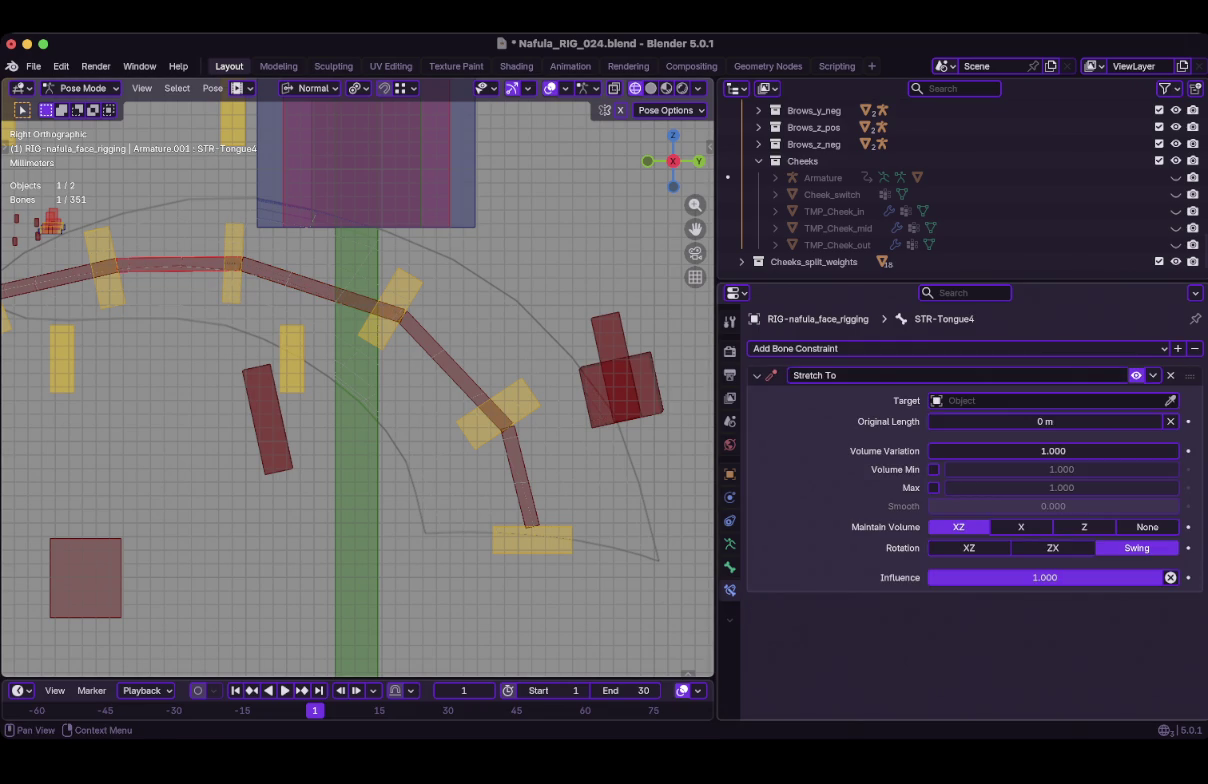
# Aim STR-Tongue4's Stretch To at the face rig, bone CTL-Tongue4.
pyautogui.click(1050, 400)
pyautogui.click(1000, 405)
pyautogui.click(1050, 420)
pyautogui.write('CTL')
pyautogui.click(962, 464)
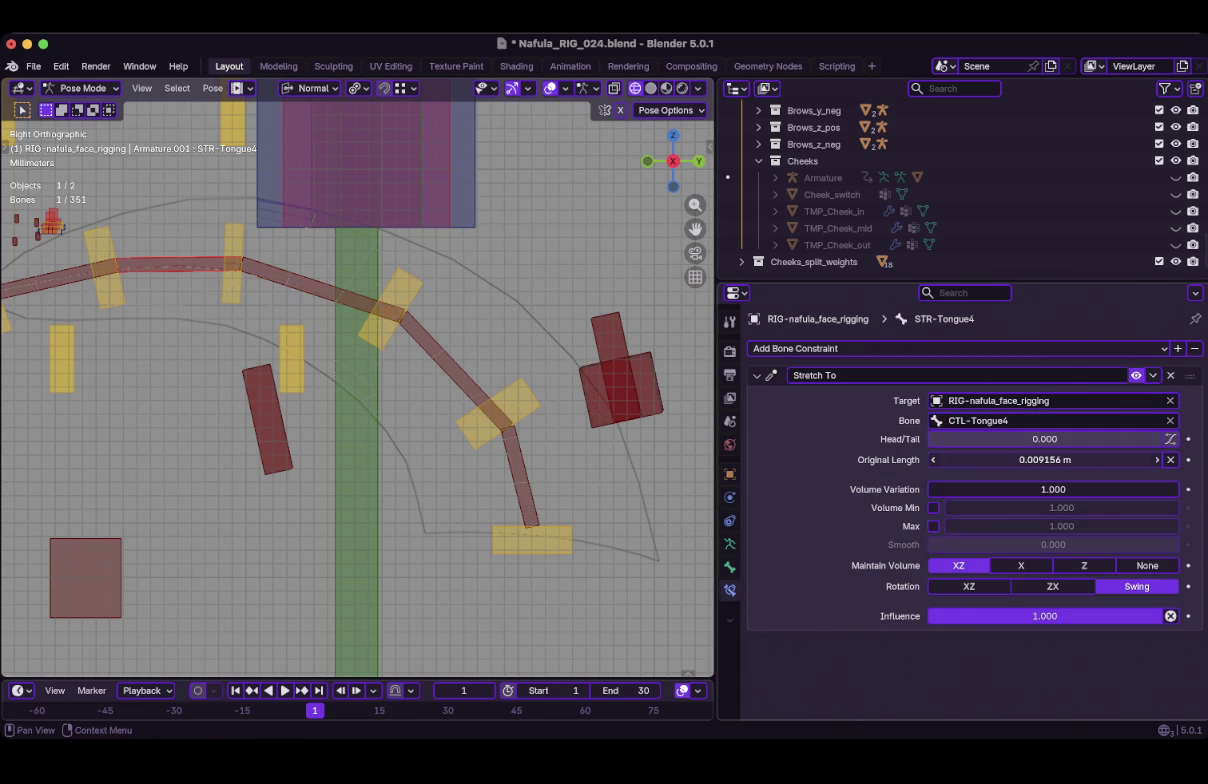
pyautogui.scroll(-1, 389, 354)
pyautogui.keyDown('shift'); pyautogui.moveTo(360, 380); pyautogui.dragTo(417, 417, button='middle'); pyautogui.keyUp('shift')
# Aim STR-Tongue5's Stretch To at the face rig, bone CTL-Tongue5, and save the file.
pyautogui.click(162, 331)
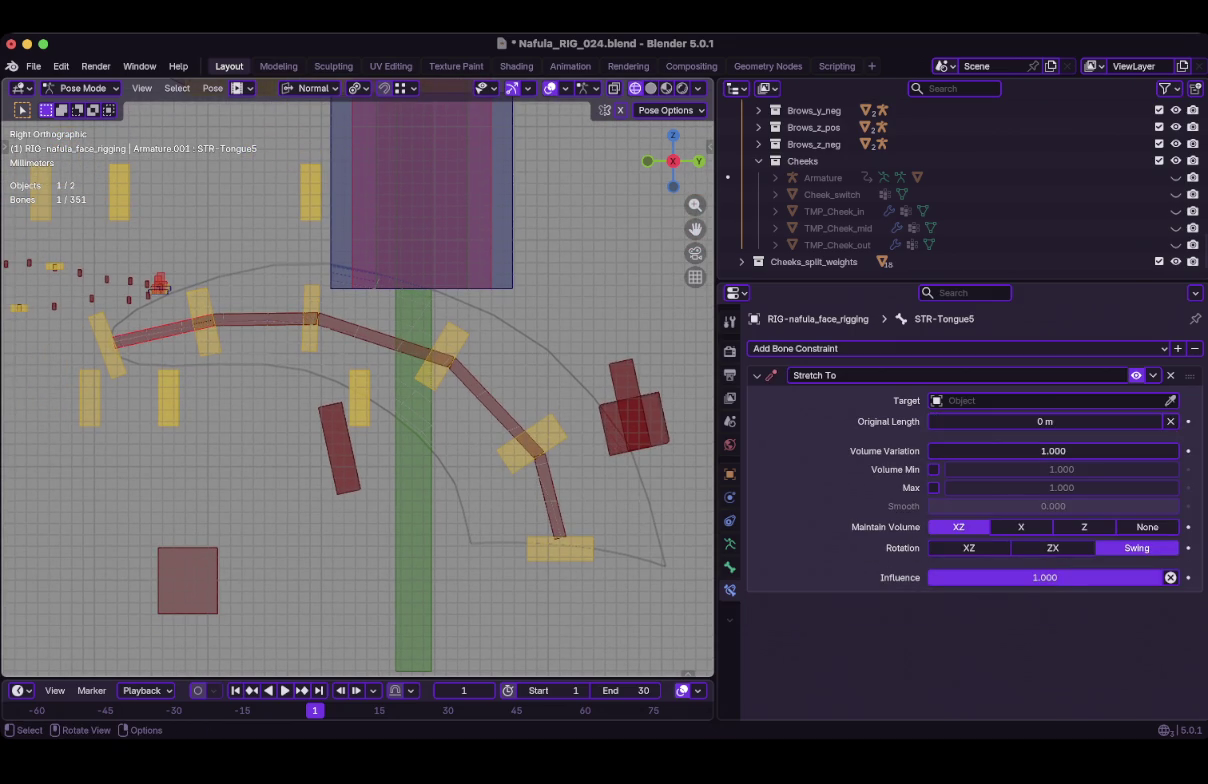
pyautogui.click(1040, 400)
pyautogui.write('RIG-nafula_face_rigging')
pyautogui.press('Return')
pyautogui.click(1050, 420)
pyautogui.write('CTL')
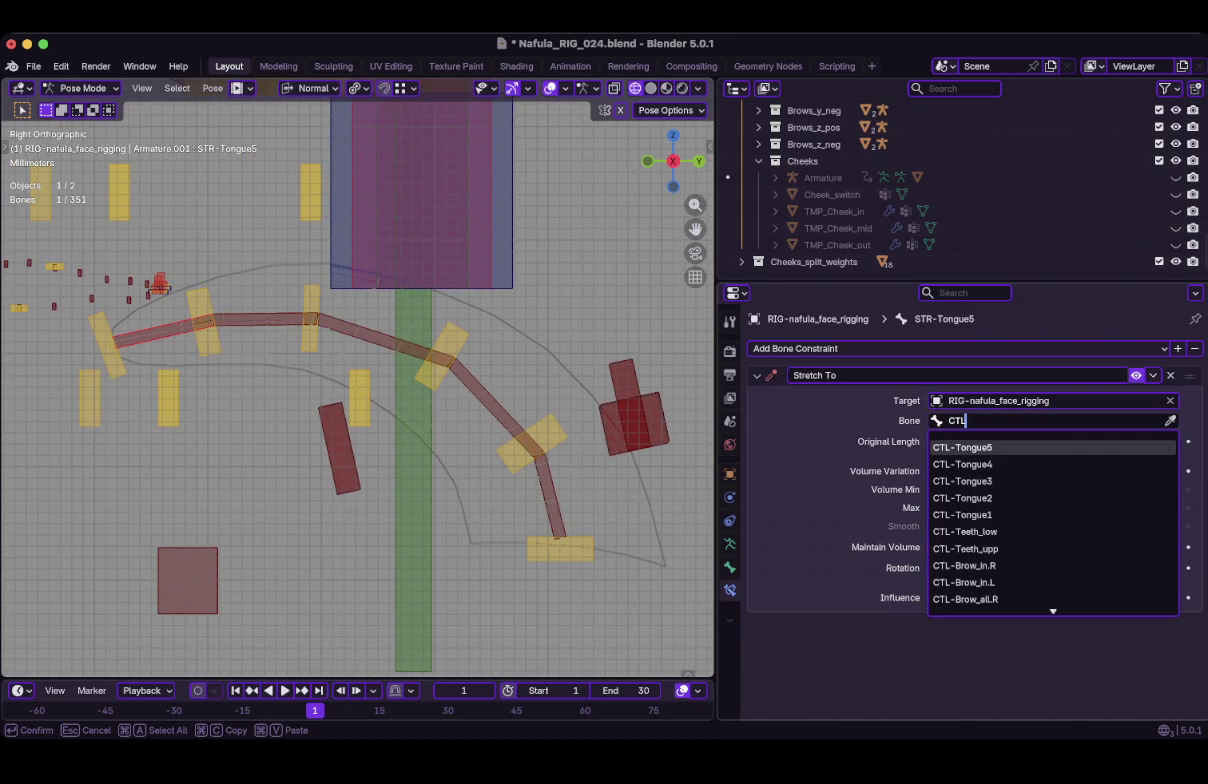
pyautogui.press('Return')
pyautogui.click(107, 345)
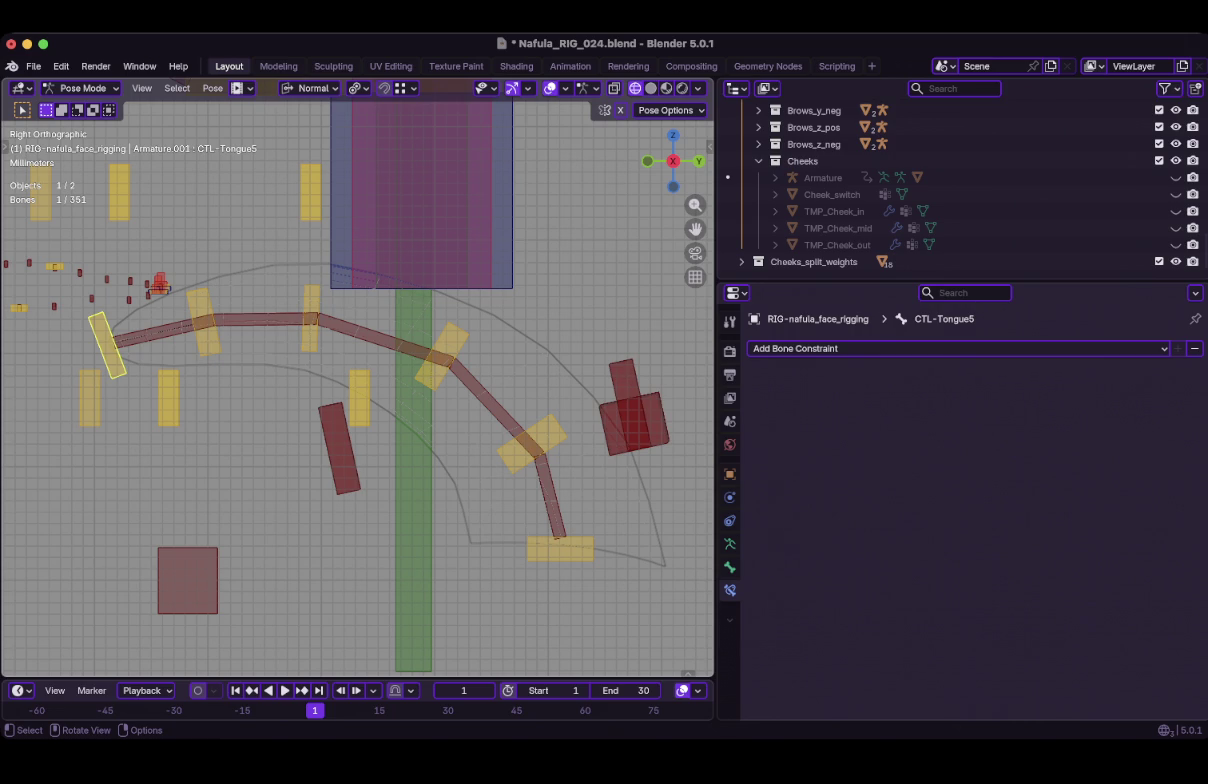
pyautogui.hotkey('ctrl', 's')
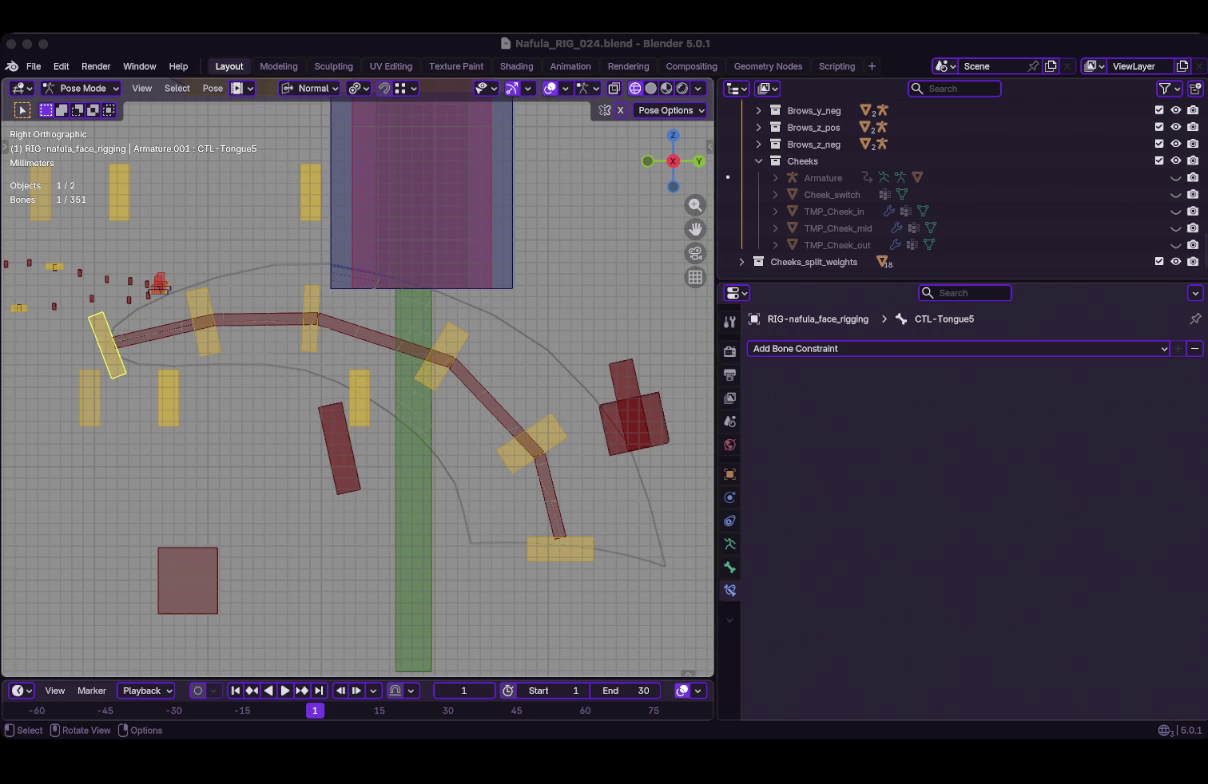
# Test-move CTL-Tongue2 and CTL-Tongue3, cancelling each move to keep the original pose.
pyautogui.click(441, 355)
pyautogui.press('g')
pyautogui.press('Escape')
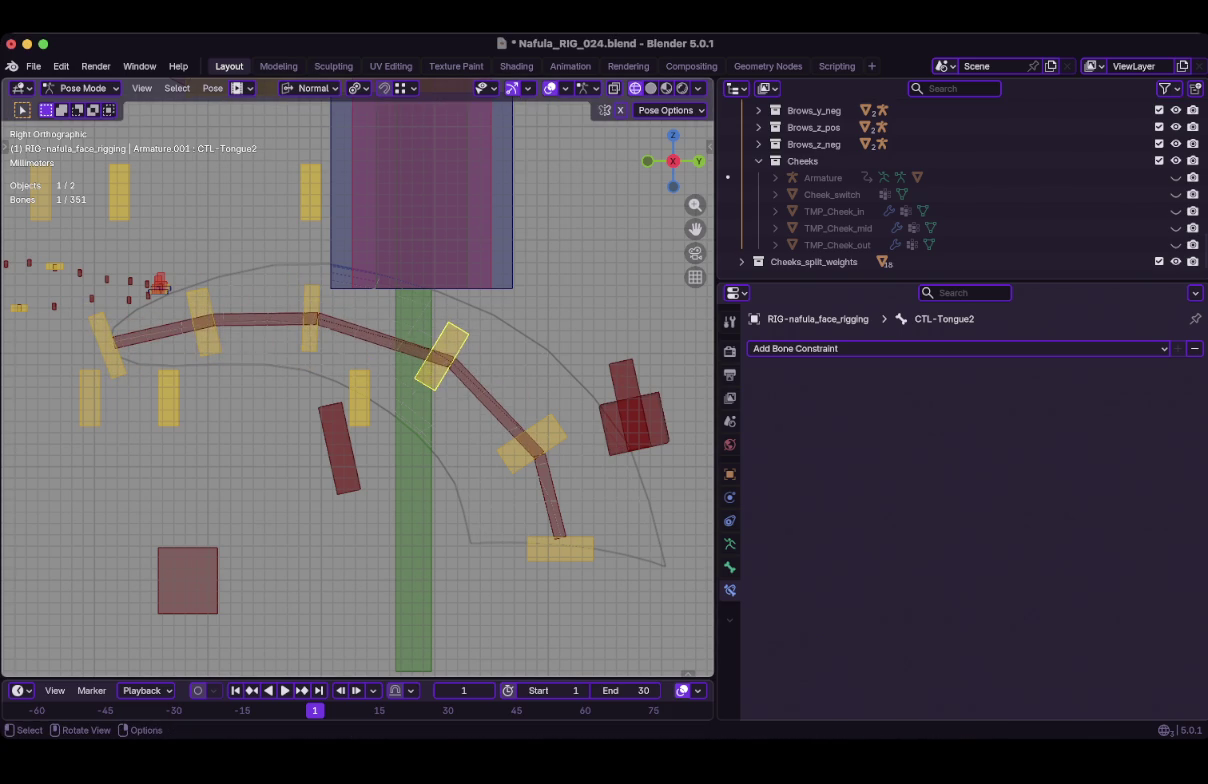
pyautogui.click(310, 318)
pyautogui.press('g')
pyautogui.press('Escape')
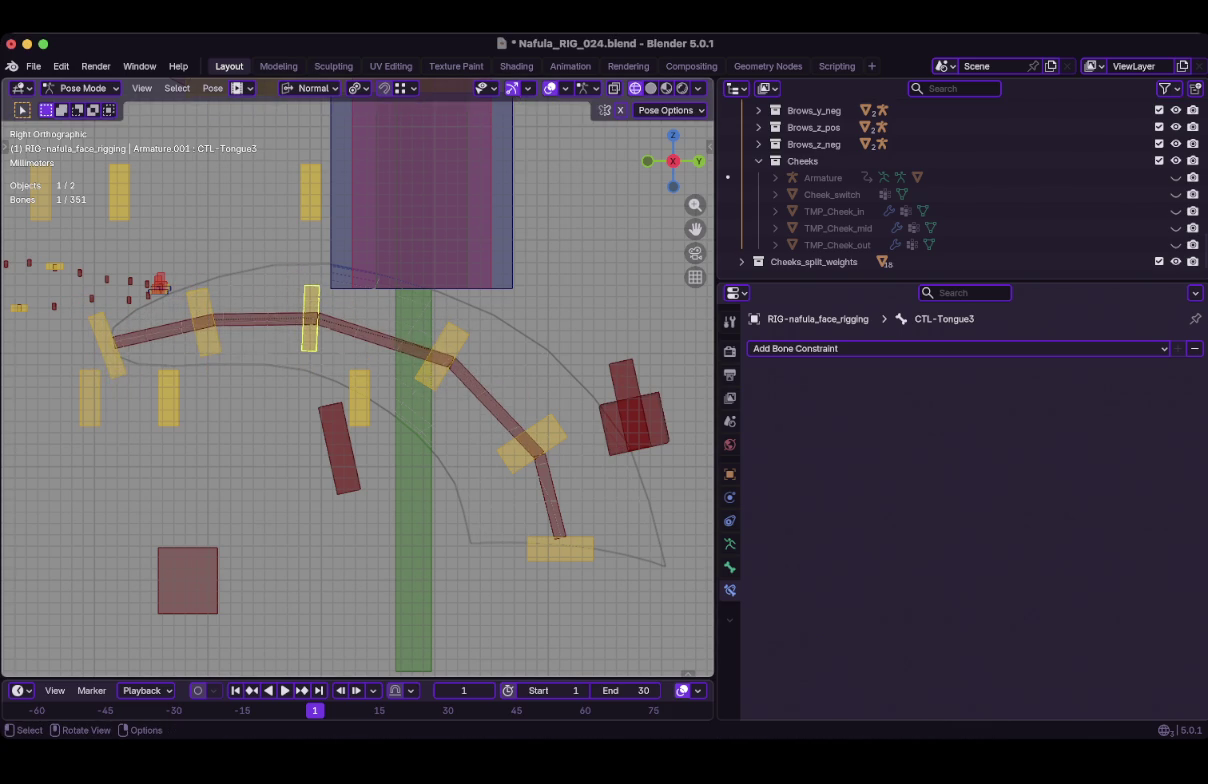
# Test CTL-Tongue4 the same way, then save Nafula_RIG_024.blend and leave Pose Mode.
pyautogui.click(204, 321)
pyautogui.press('g')
pyautogui.press('Escape')
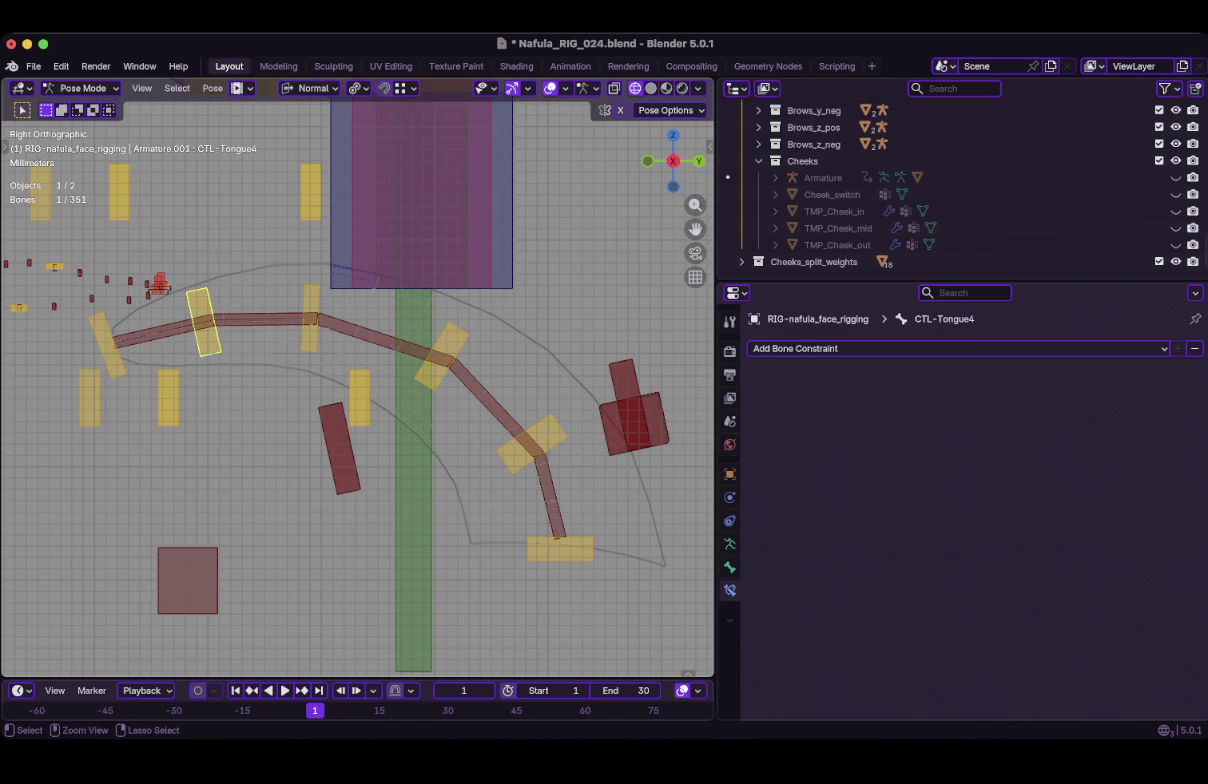
pyautogui.hotkey('ctrl', 's')
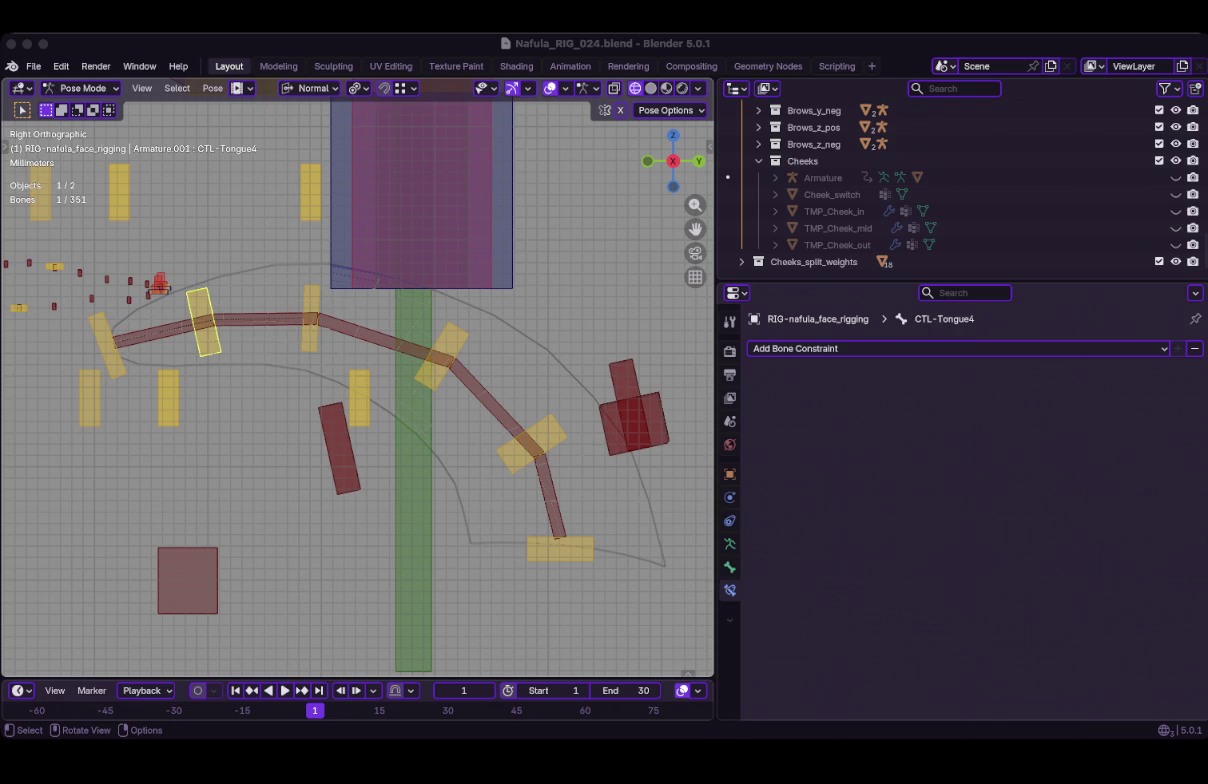
pyautogui.hotkey('ctrl', 'z')
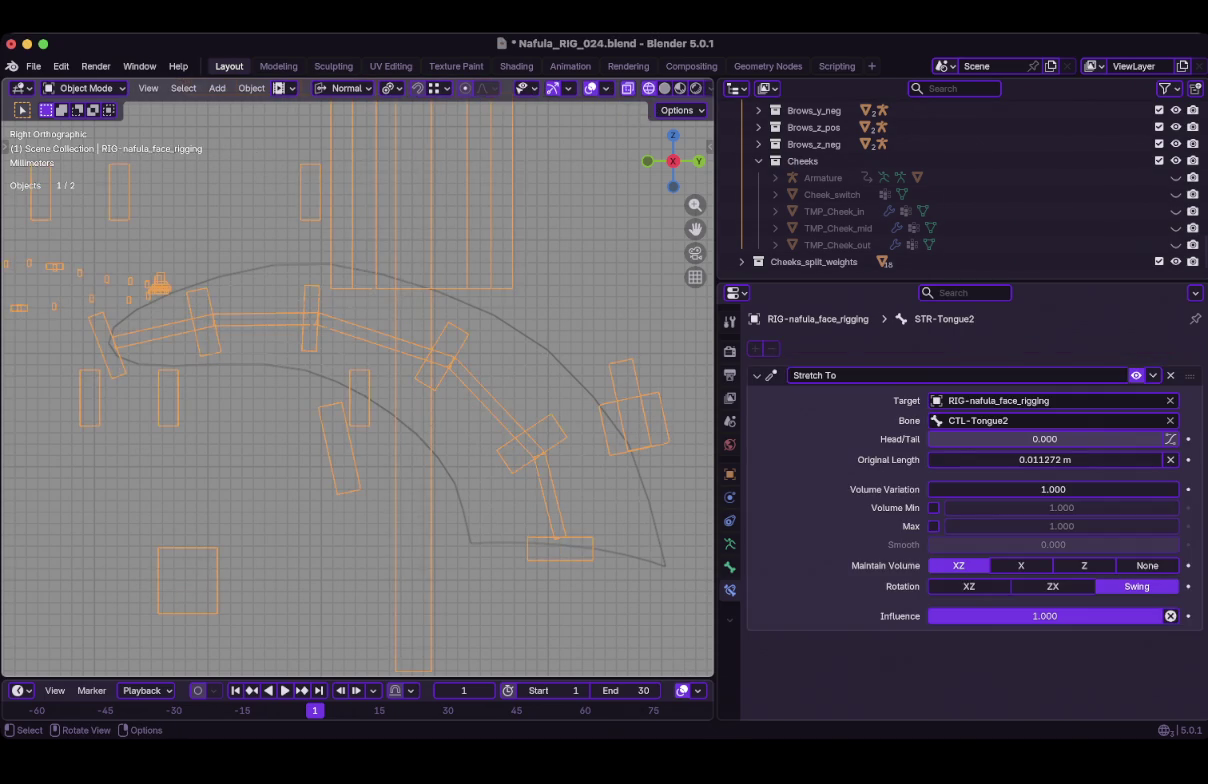
# Parent the tongue mesh to the face rig with Armature Deform.
pyautogui.hotkey('ctrl', 'z')
pyautogui.hotkey('ctrl', 'z')
pyautogui.hotkey('ctrl', 'p')
pyautogui.press('Return')
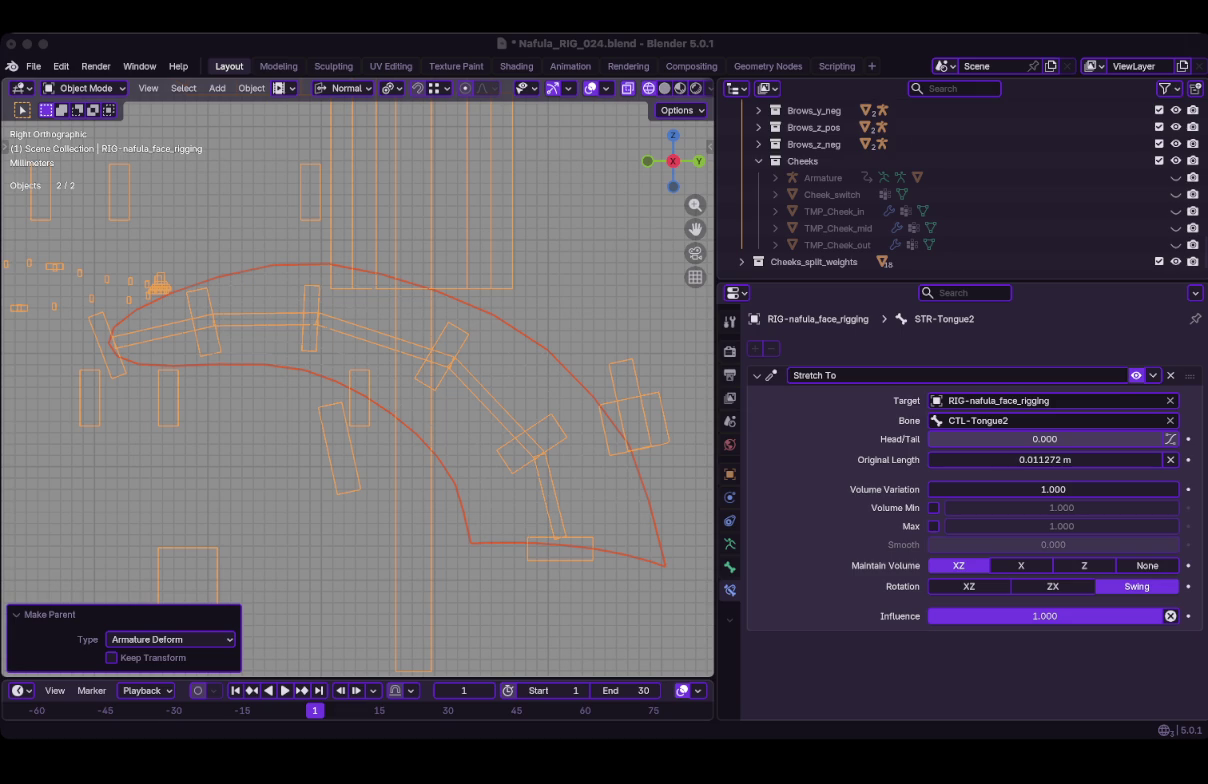
# Select the STR-Tongue stretch bones on the face rig in Pose Mode.
pyautogui.click(260, 325)
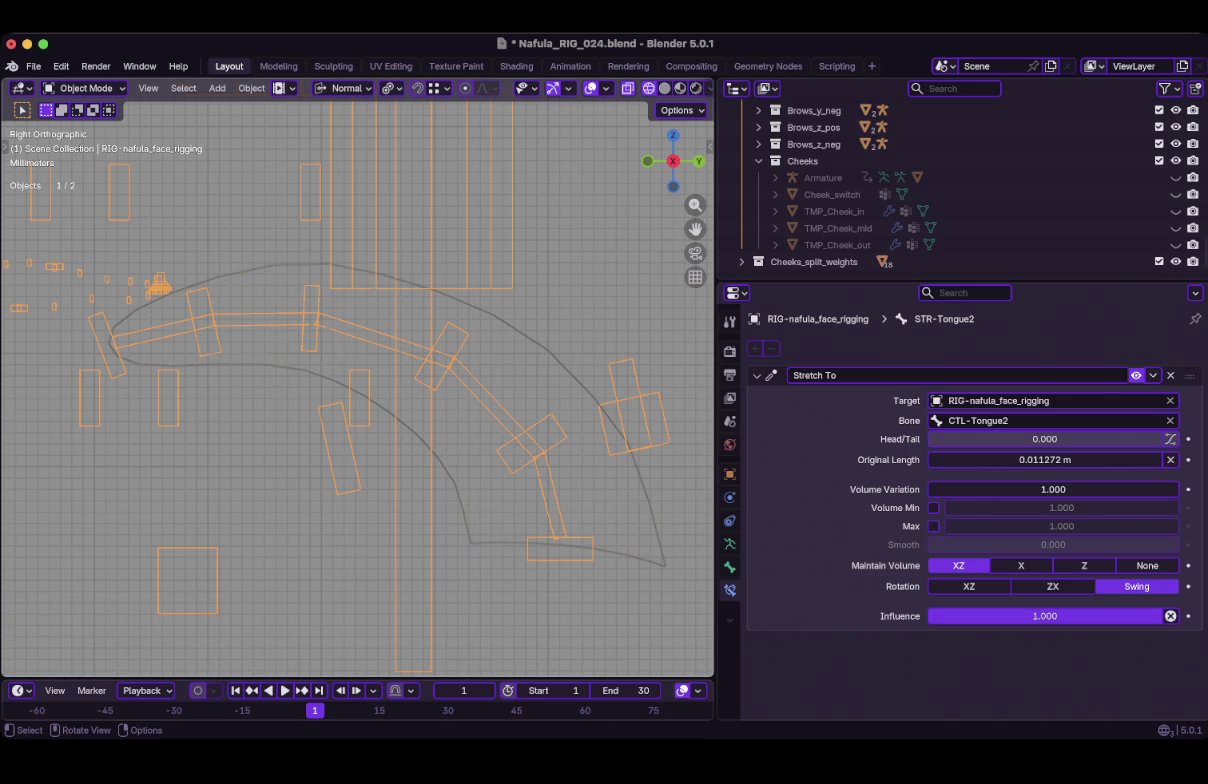
pyautogui.hotkey('ctrl', 'Tab')
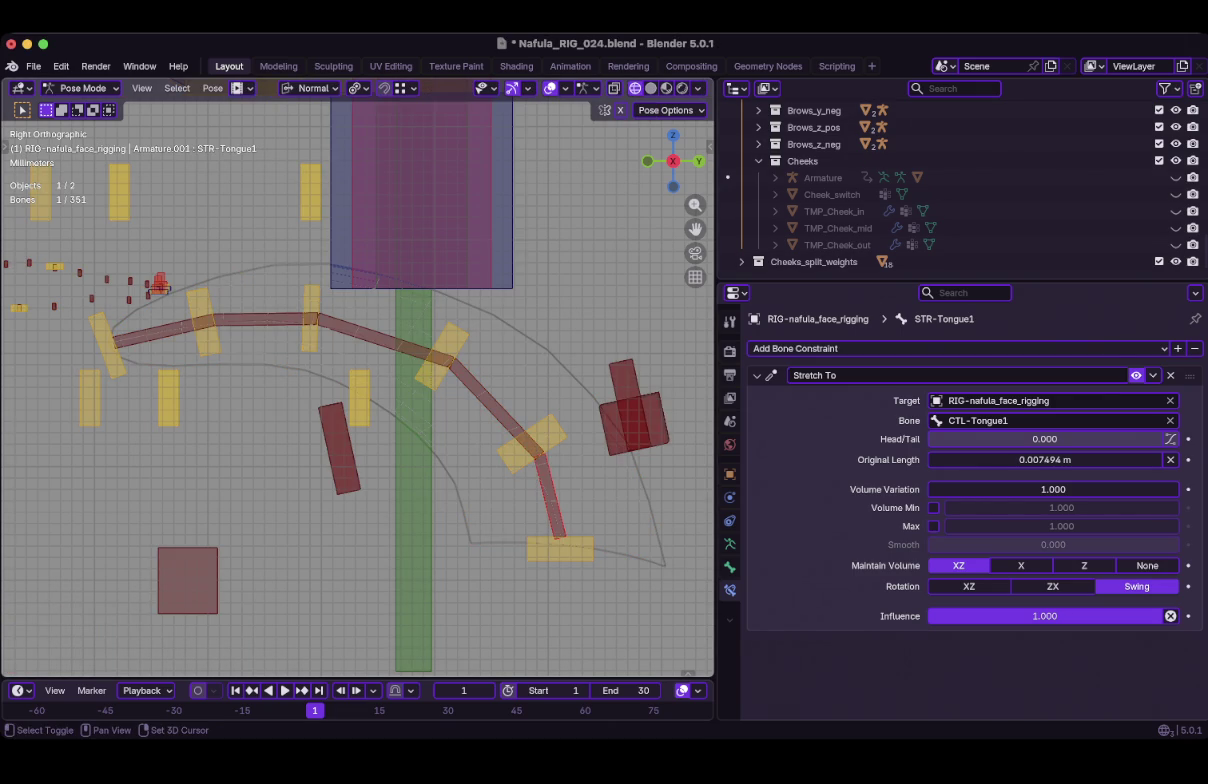
pyautogui.keyDown('shift'); pyautogui.click(380, 337); pyautogui.keyUp('shift')
pyautogui.keyDown('shift'); pyautogui.click(260, 318); pyautogui.keyUp('shift')
pyautogui.keyDown('shift'); pyautogui.click(160, 330); pyautogui.keyUp('shift')
pyautogui.hotkey('ctrl', 'Tab')
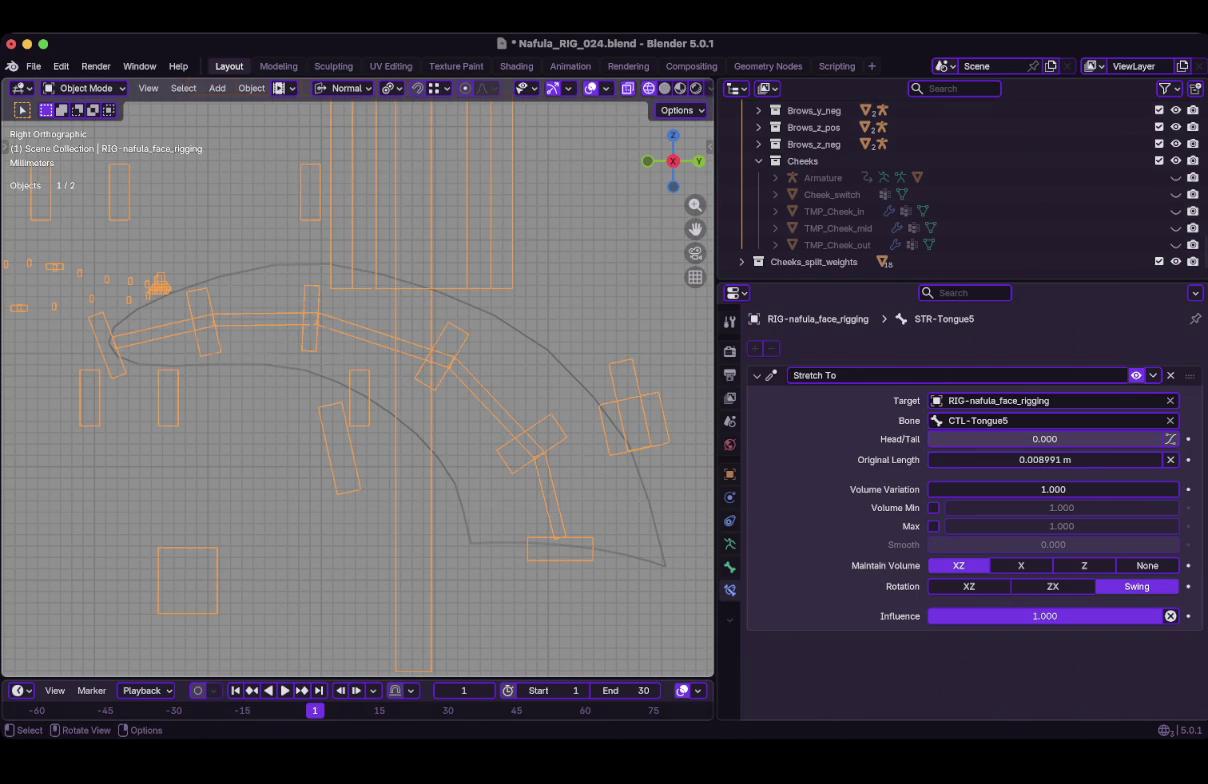
# Parent GEO-tongue to the face rig again using Armature Deform.
pyautogui.click(400, 310)
pyautogui.keyDown('shift'); pyautogui.click(600, 400); pyautogui.keyUp('shift')
pyautogui.hotkey('ctrl', 'p')
pyautogui.click(592, 400)
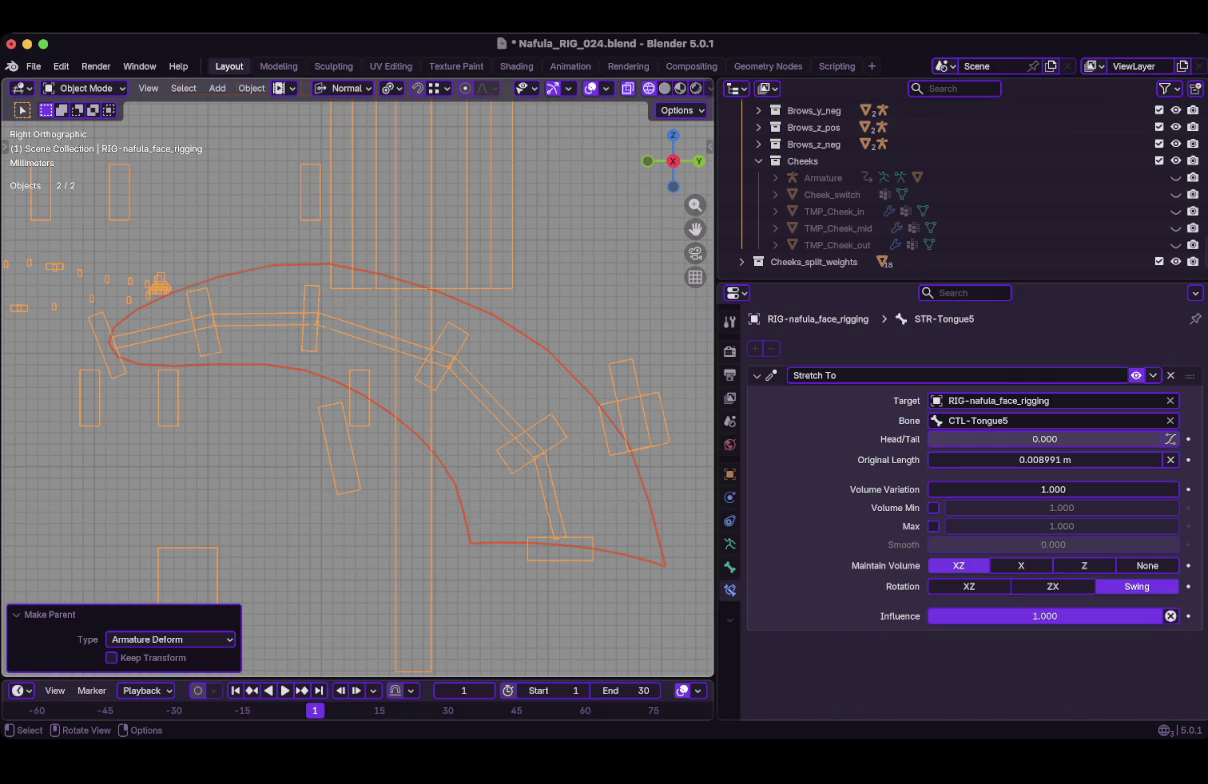
# Add vertex groups to GEO-tongue from the selected STR-Tongue bones and show them.
pyautogui.rightClick(560, 382)
pyautogui.moveTo(566, 670)
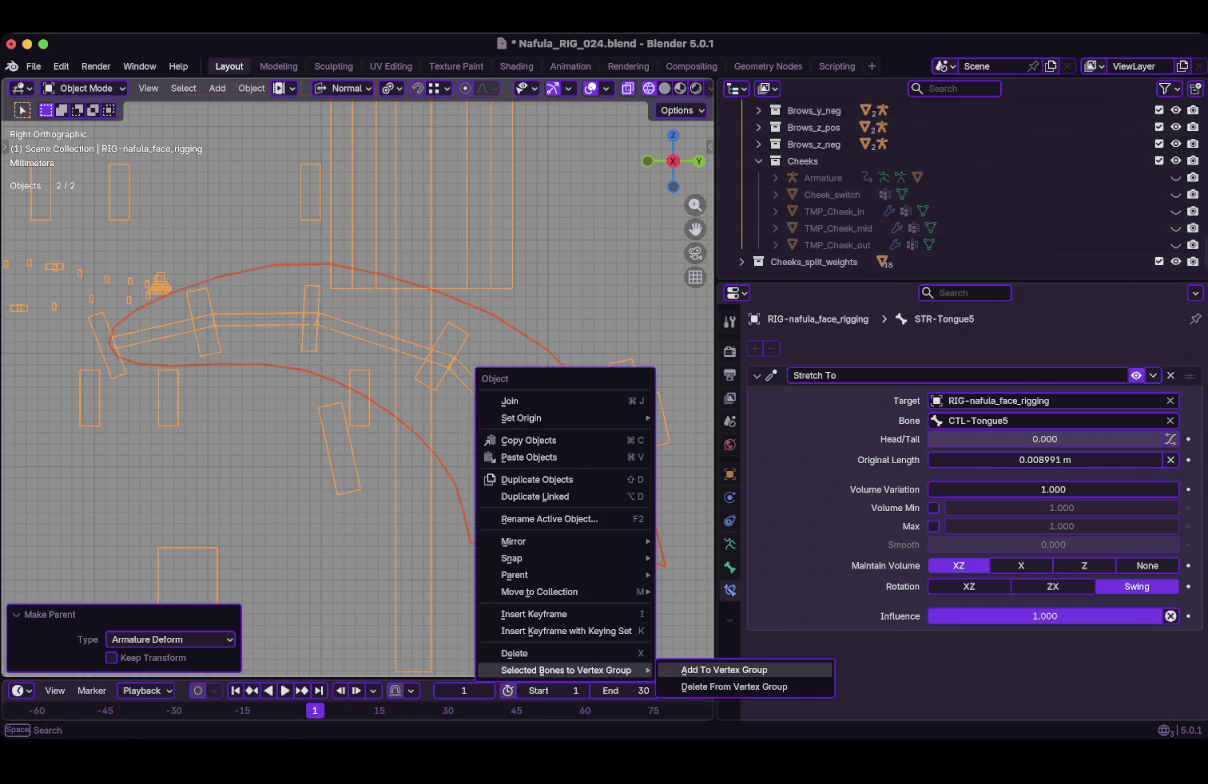
pyautogui.click(724, 670)
pyautogui.click(645, 520)
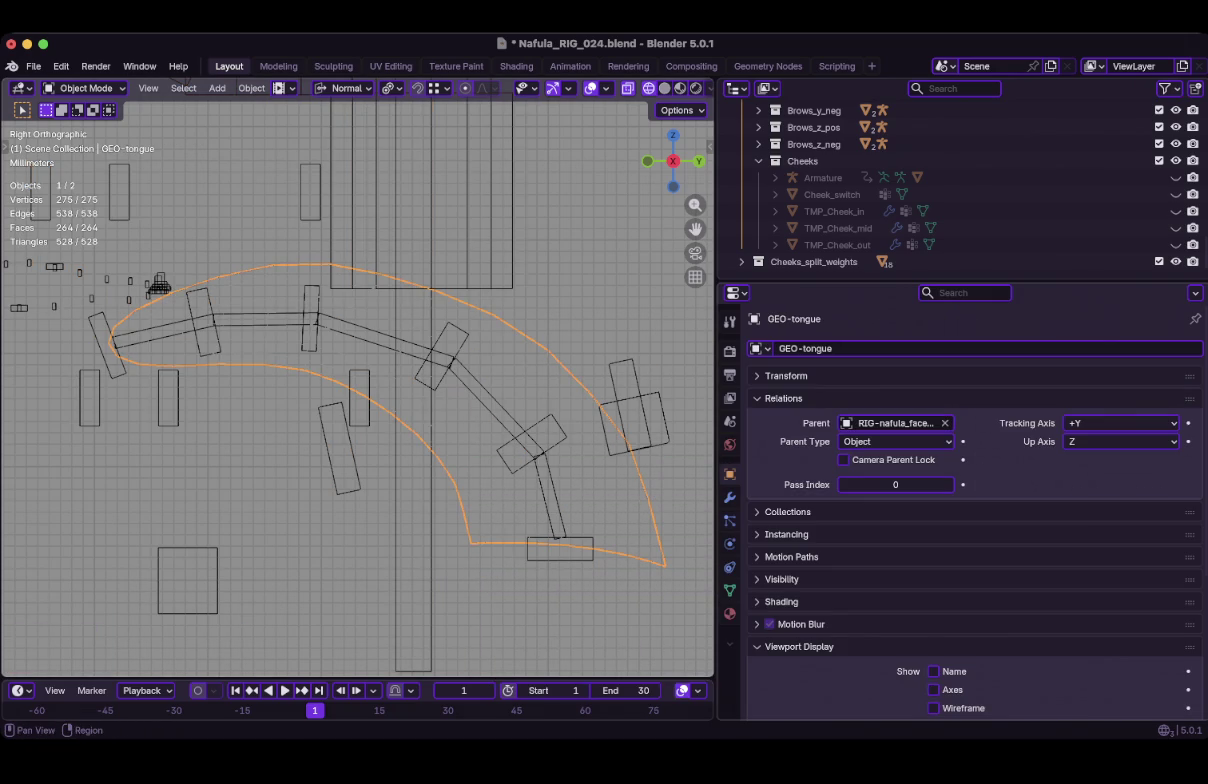
pyautogui.click(729, 590)
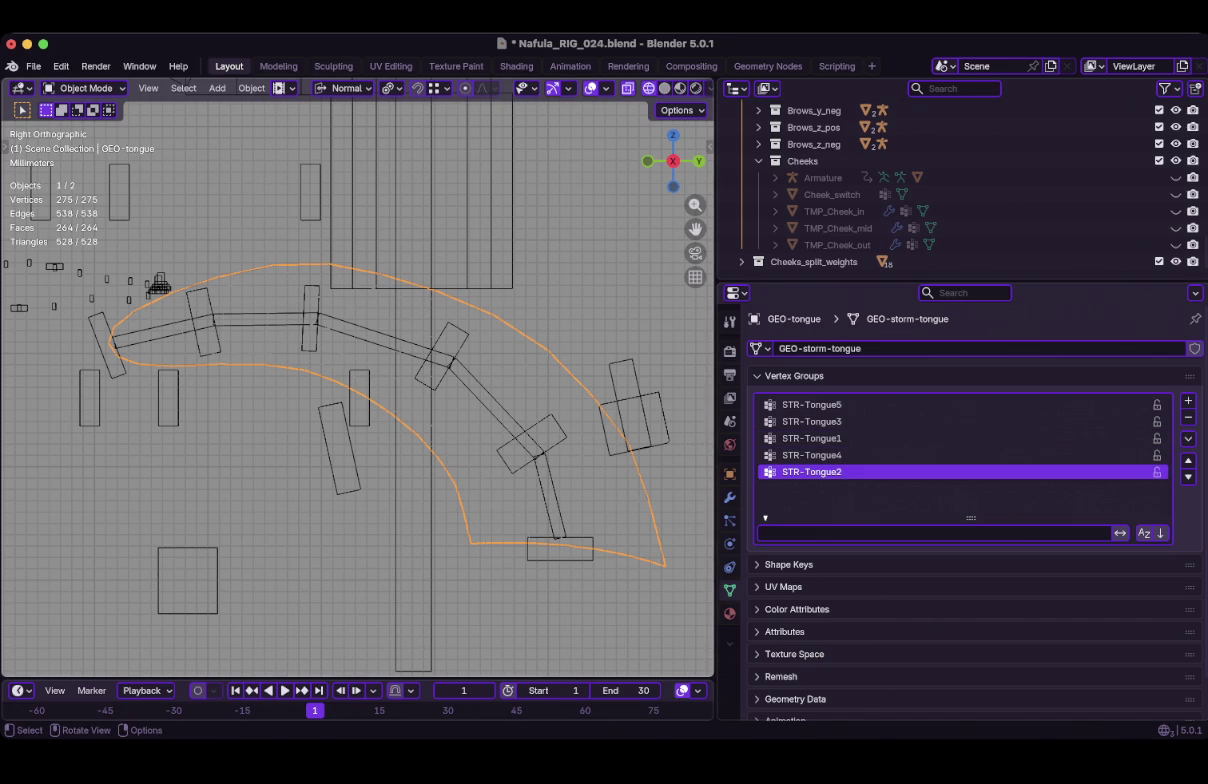
# Move STR-Tongue1 to the top and STR-Tongue2 into second place in the vertex group list.
pyautogui.click(811, 438)
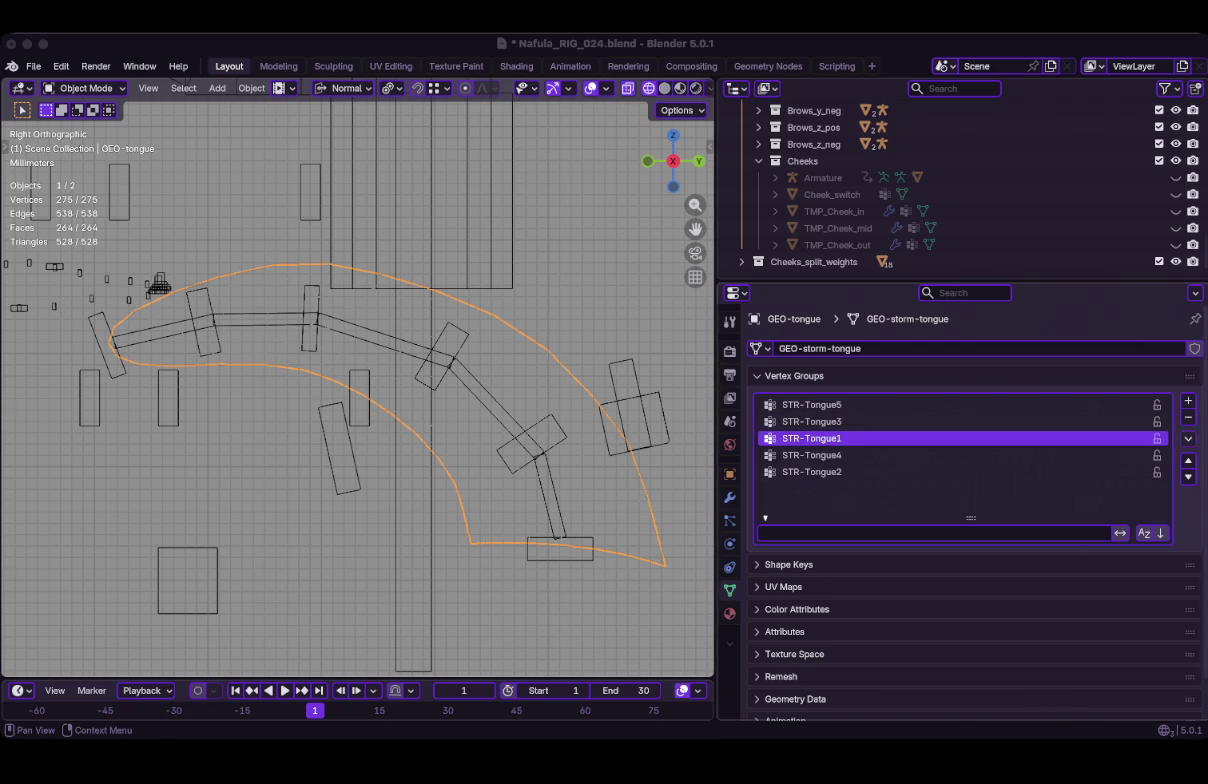
pyautogui.doubleClick(1188, 460)
pyautogui.press('Down')
pyautogui.press('Down')
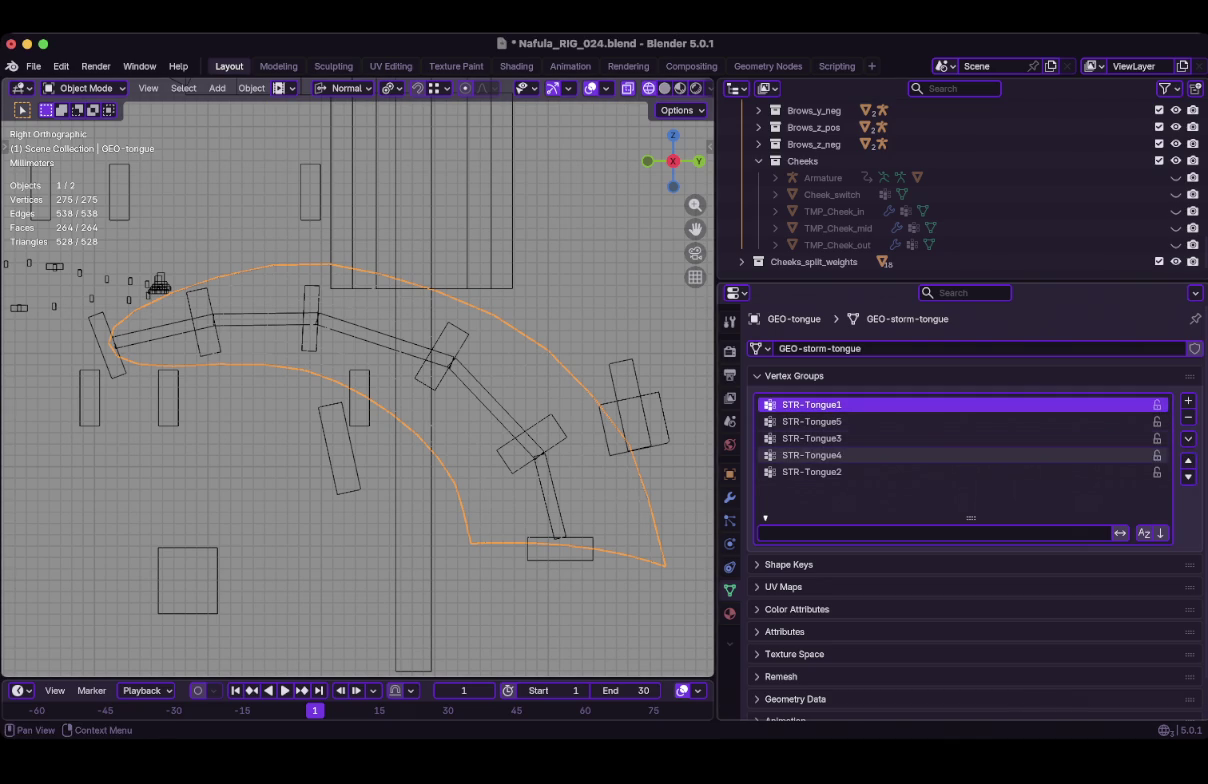
pyautogui.press('Down')
pyautogui.press('Down')
pyautogui.doubleClick(1188, 460)
pyautogui.click(1188, 460)
# Move STR-Tongue3 and STR-Tongue4 above STR-Tongue5 to complete the order.
pyautogui.press('Down')
pyautogui.click(811, 455)
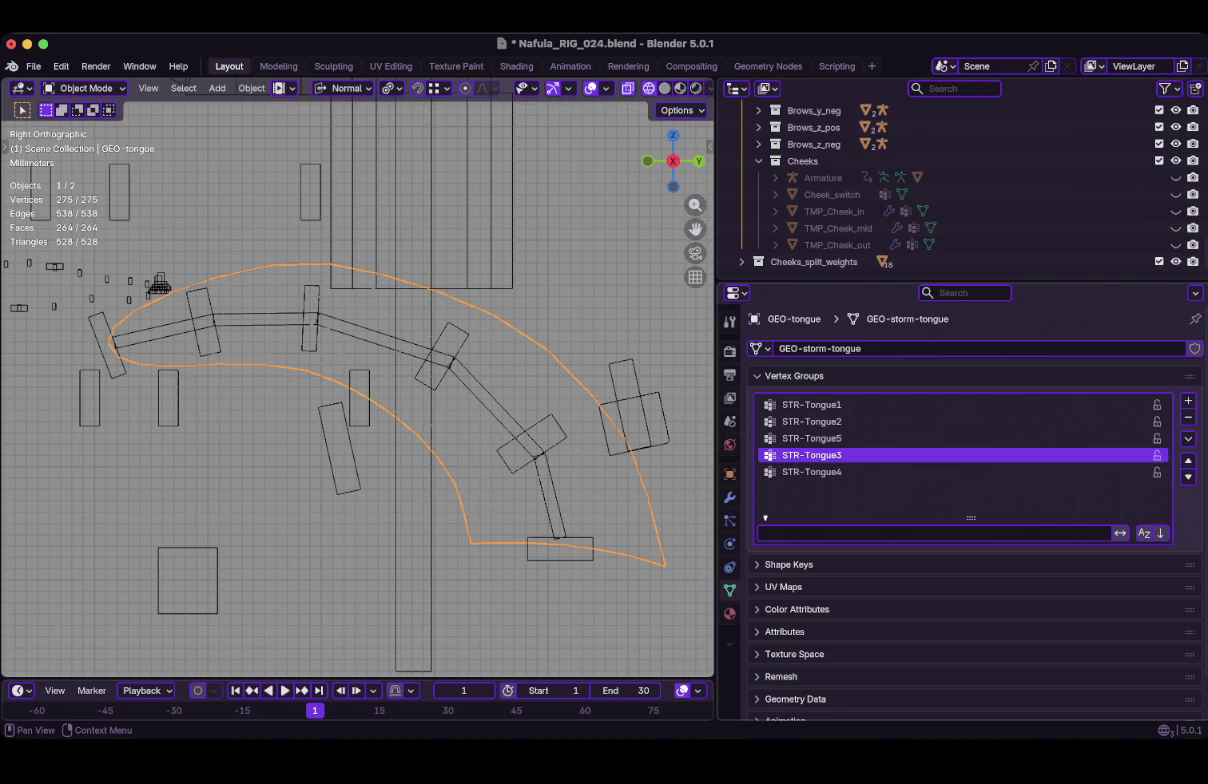
pyautogui.click(1188, 460)
pyautogui.click(811, 471)
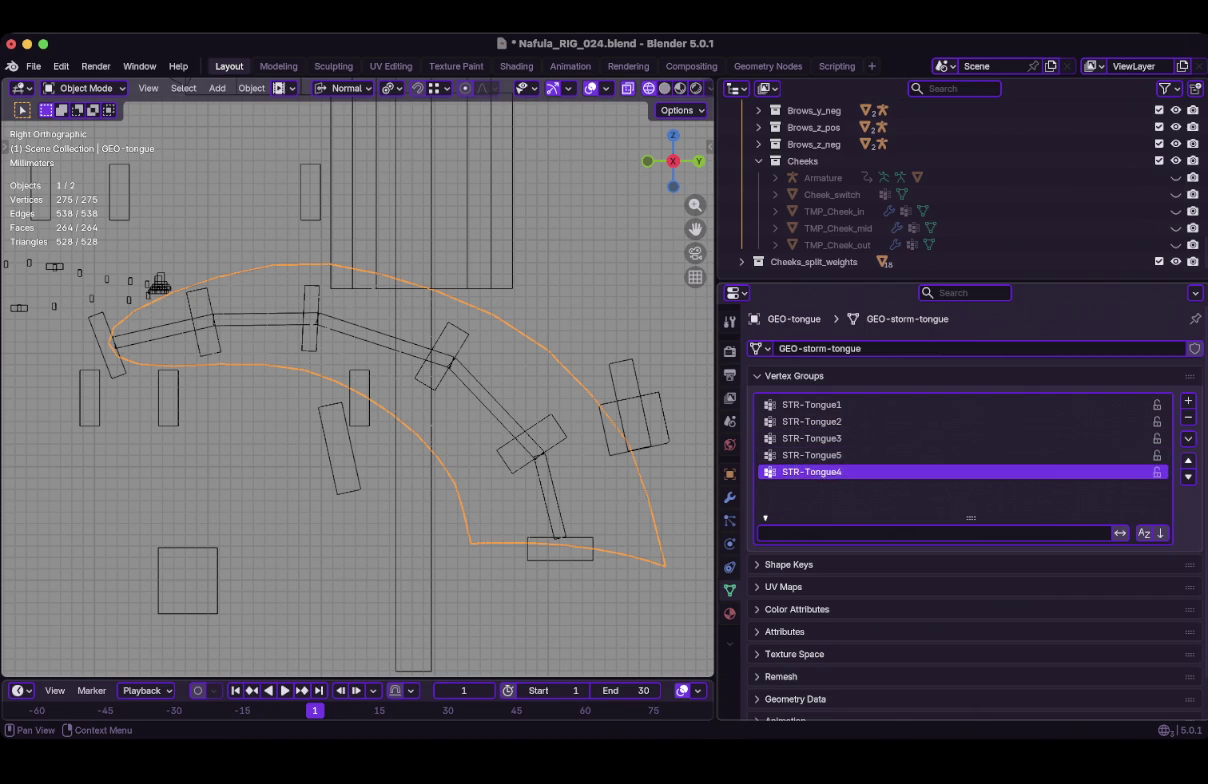
pyautogui.click(1188, 460)
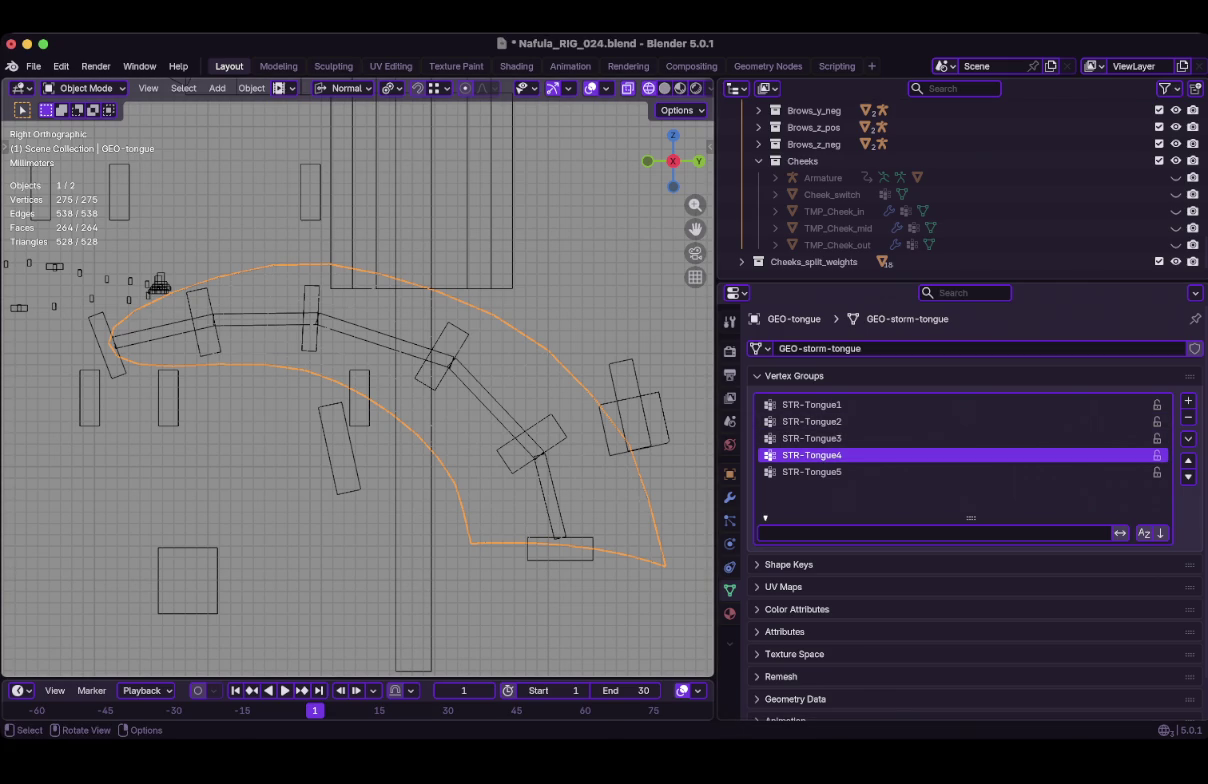
# Save the file and put the face rig into Pose Mode.
pyautogui.hotkey('ctrl', 's')
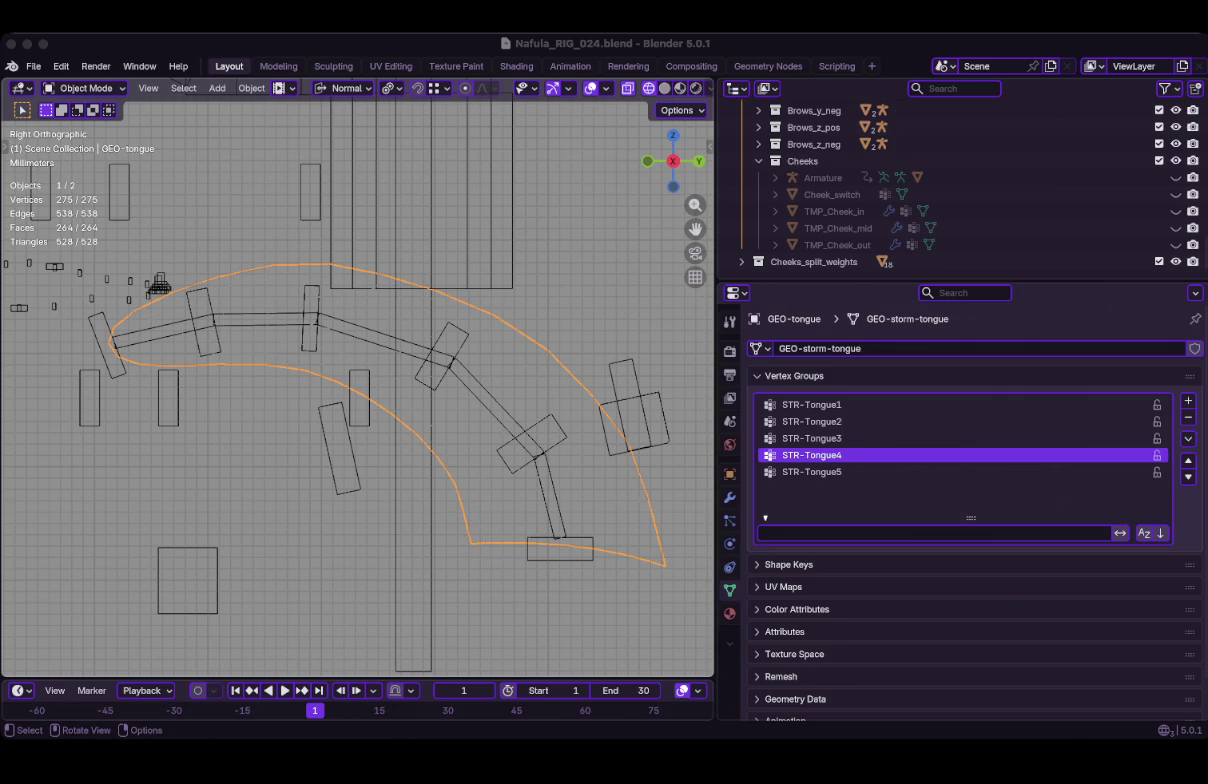
pyautogui.hotkey('alt', 'a')
pyautogui.click(548, 495)
pyautogui.hotkey('ctrl', 'Tab')
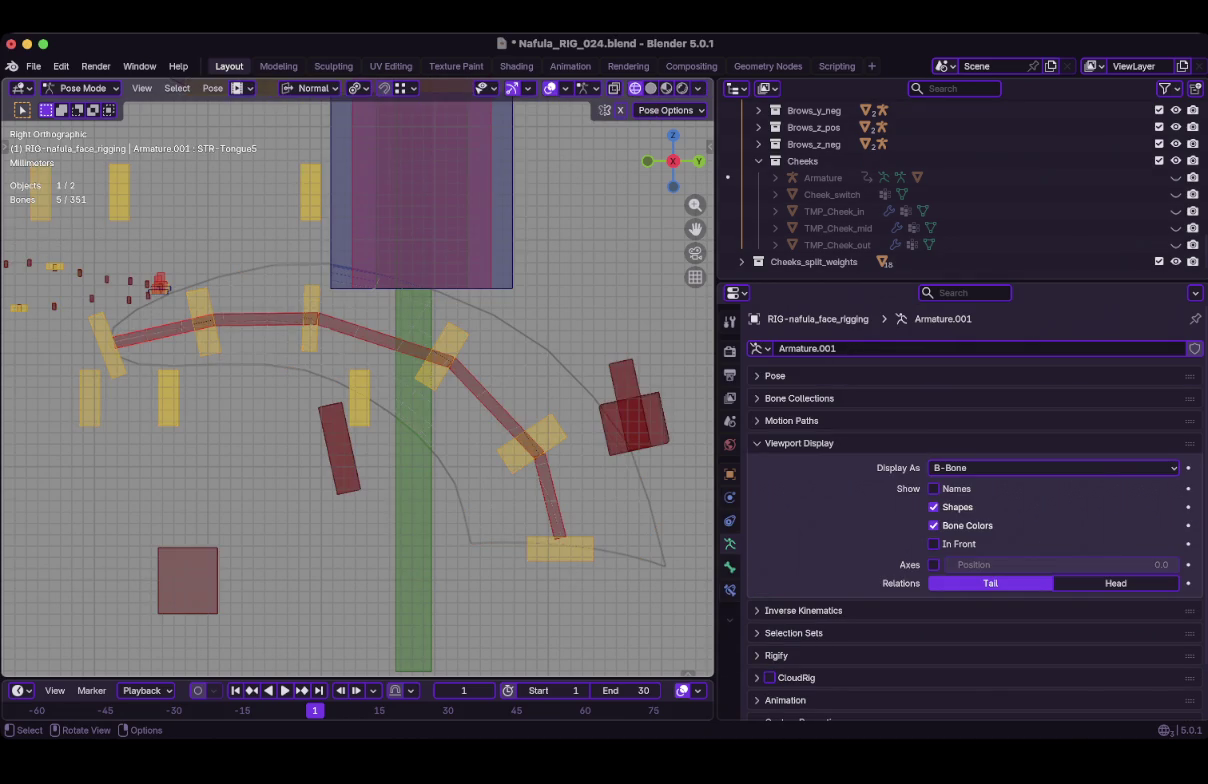
# Select the whole tongue bone chain and hide every other bone.
pyautogui.click(551, 497)
pyautogui.hotkey('shift', '[')
pyautogui.hotkey('shift', '[')
pyautogui.hotkey('shift', '[')
pyautogui.hotkey('shift', '[')
pyautogui.hotkey('shift', '[')
pyautogui.hotkey('shift', '[')
pyautogui.hotkey('shift', '[')
pyautogui.hotkey('shift', '[')
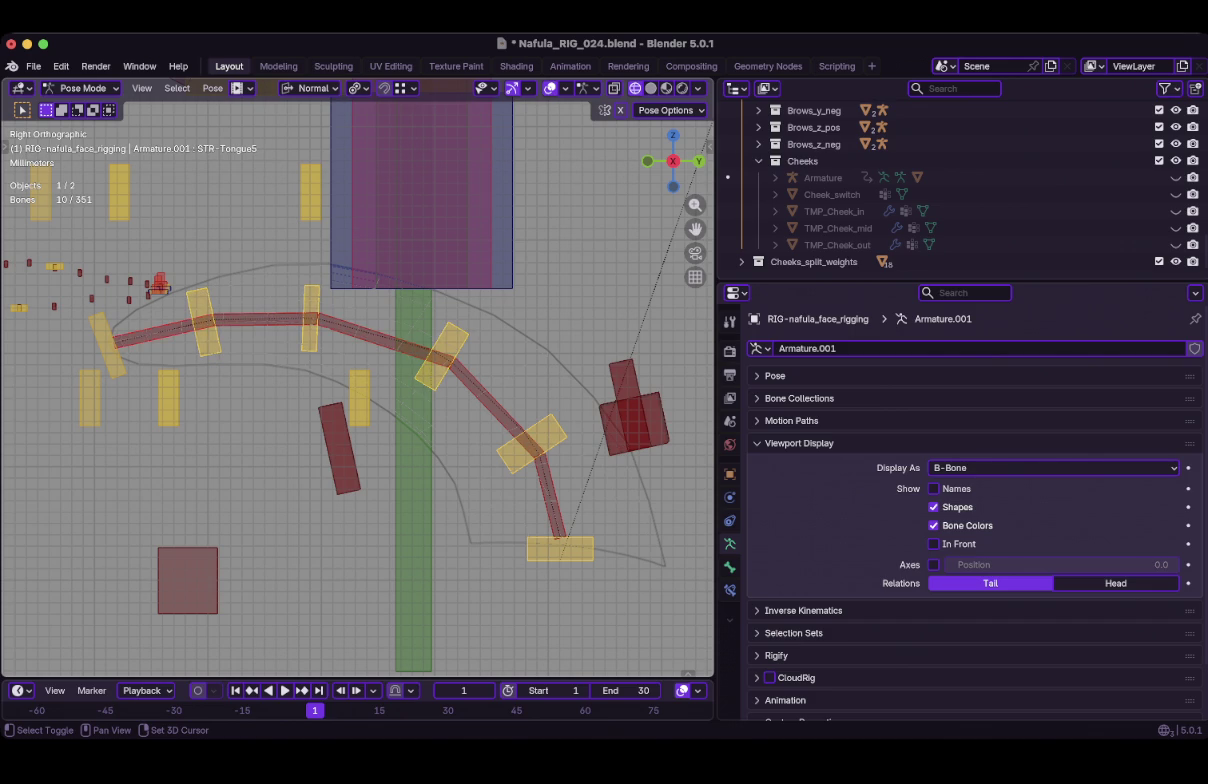
pyautogui.hotkey('shift', '[')
pyautogui.hotkey('shift', 'h')
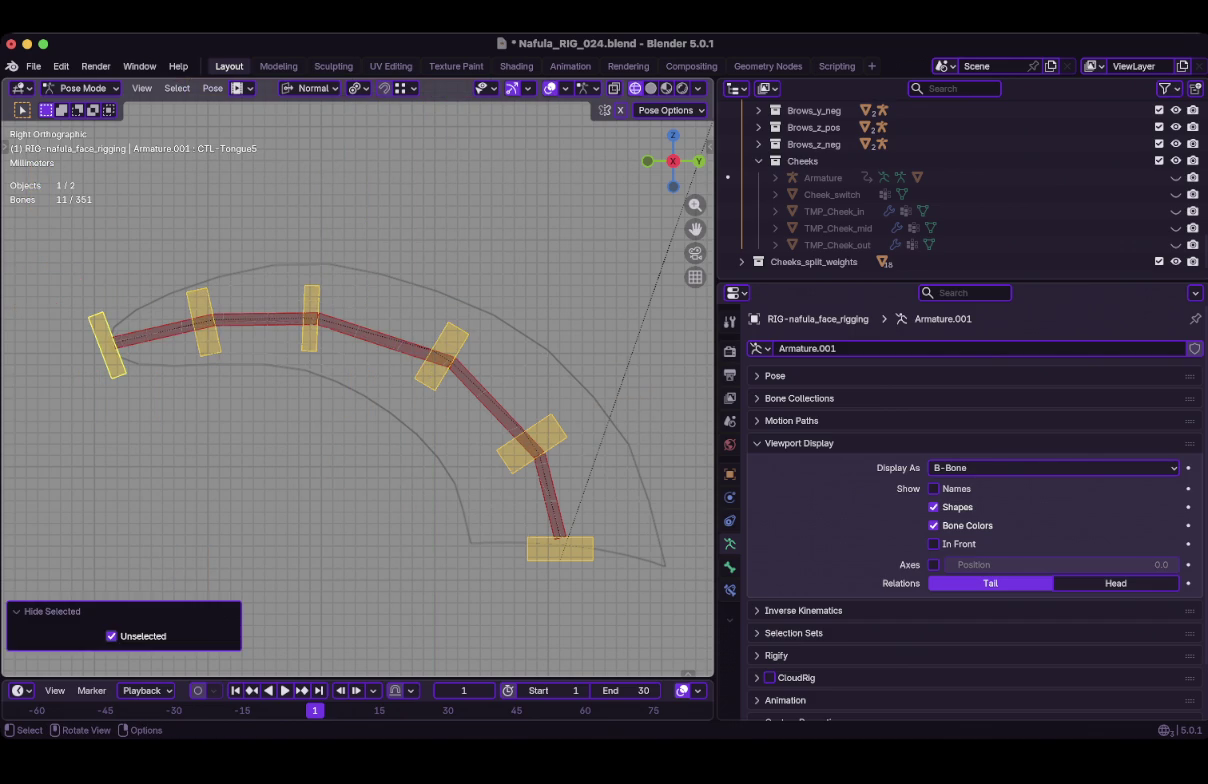
# Turn on bone name display and open GEO-tongue in Edit Mode.
pyautogui.hotkey('ctrl', 'Tab')
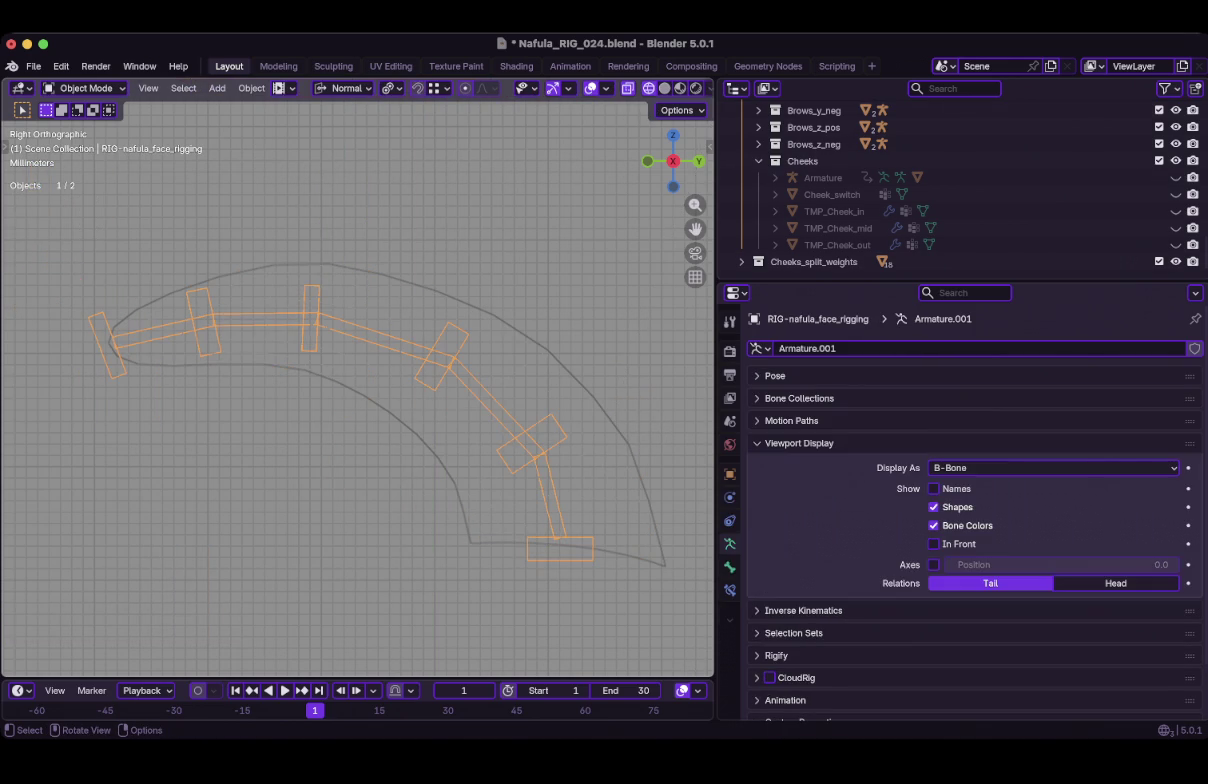
pyautogui.click(934, 489)
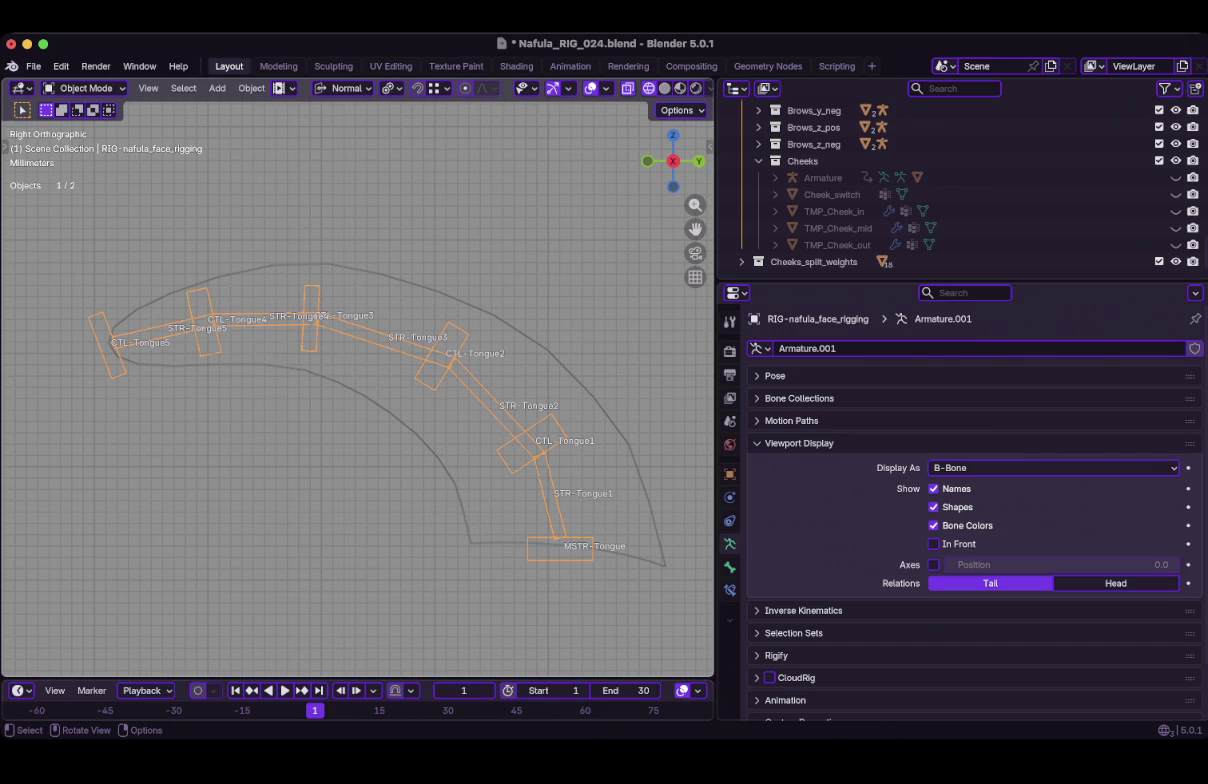
pyautogui.click(560, 470)
pyautogui.press('Tab')
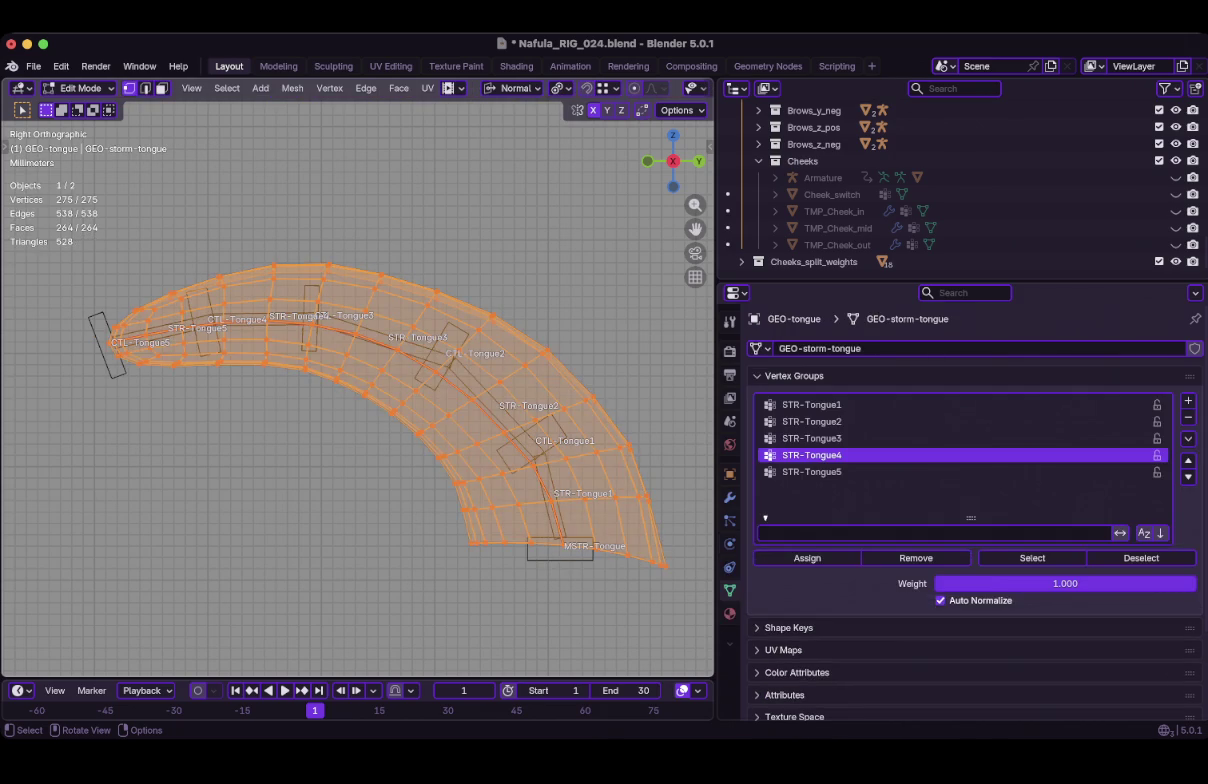
# Select the grown loop band at the tongue's base for the STR-Tongue1 vertex group.
pyautogui.hotkey('alt', 'a')
pyautogui.keyDown('alt'); pyautogui.click(597, 549); pyautogui.keyUp('alt')
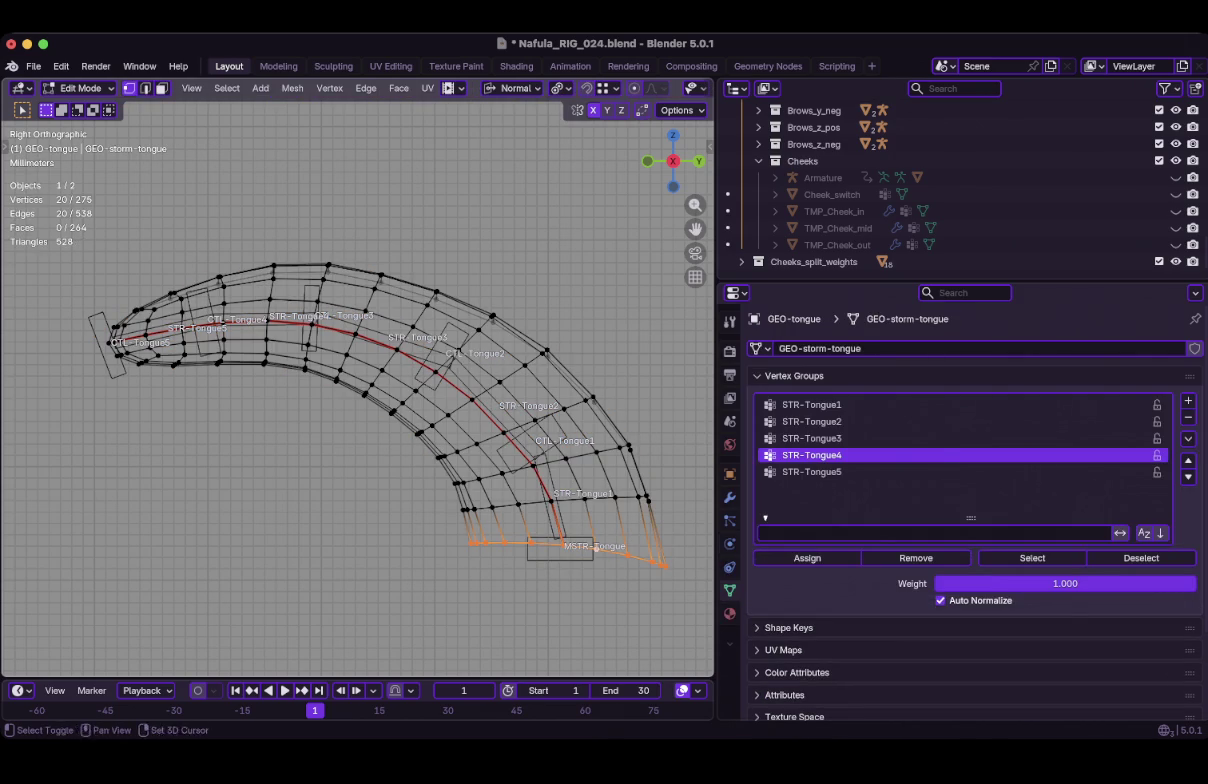
pyautogui.press('ctrl+KP_Add')
pyautogui.press('ctrl+KP_Add')
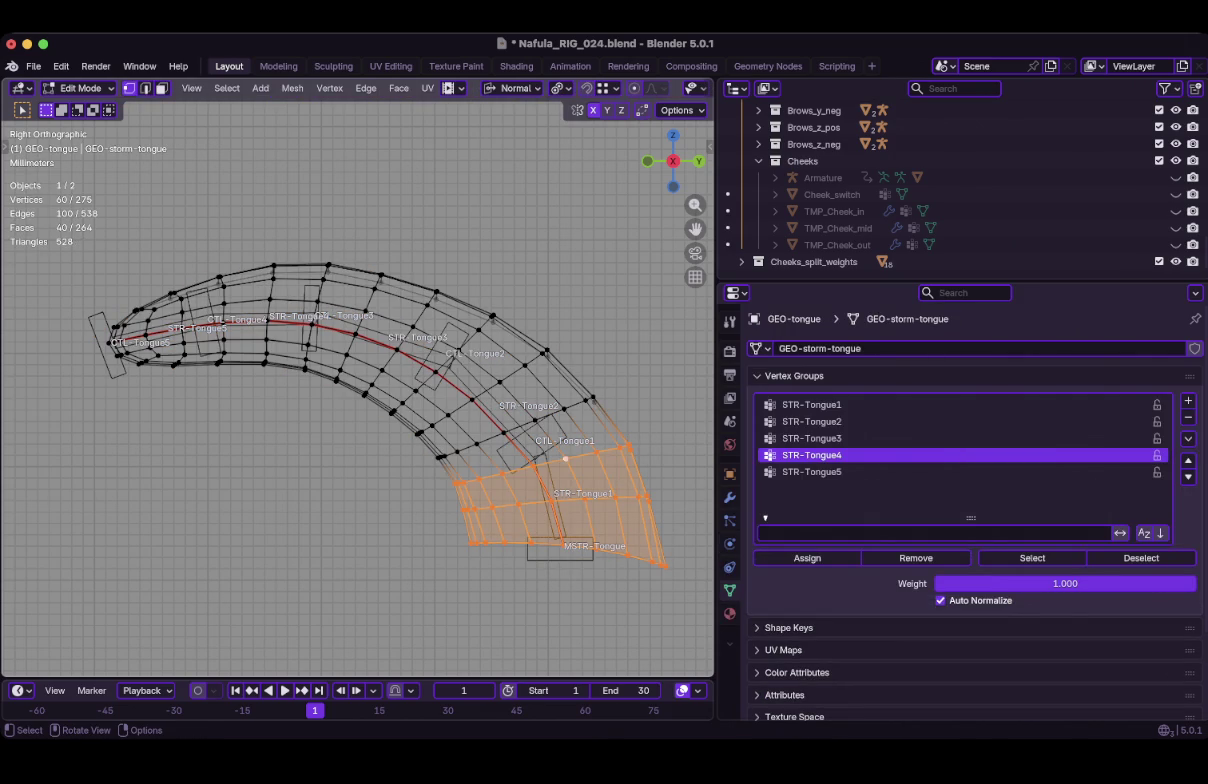
pyautogui.click(811, 404)
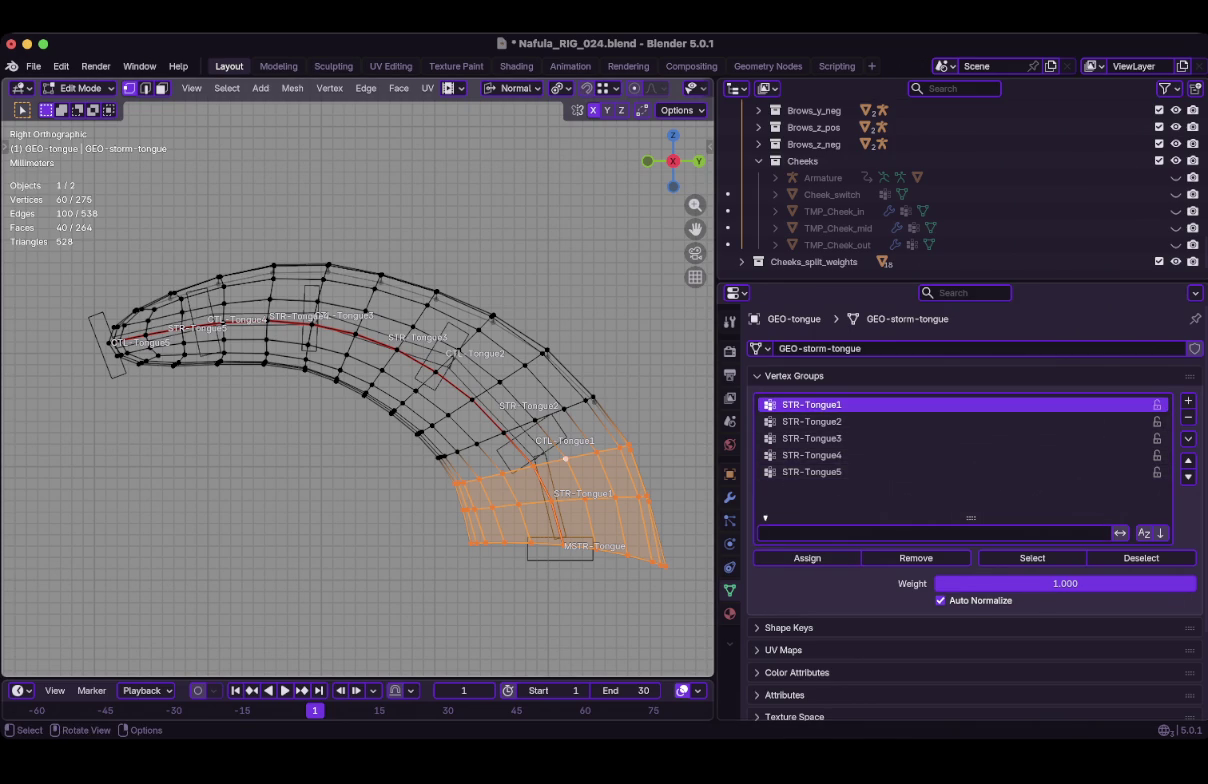
# Select the next three edge loops up the tongue for the STR-Tongue2 group.
pyautogui.keyDown('alt'); pyautogui.click(503, 433); pyautogui.keyUp('alt')
pyautogui.keyDown('alt'); pyautogui.keyDown('shift'); pyautogui.click(472, 399); pyautogui.keyUp('shift'); pyautogui.keyUp('alt')
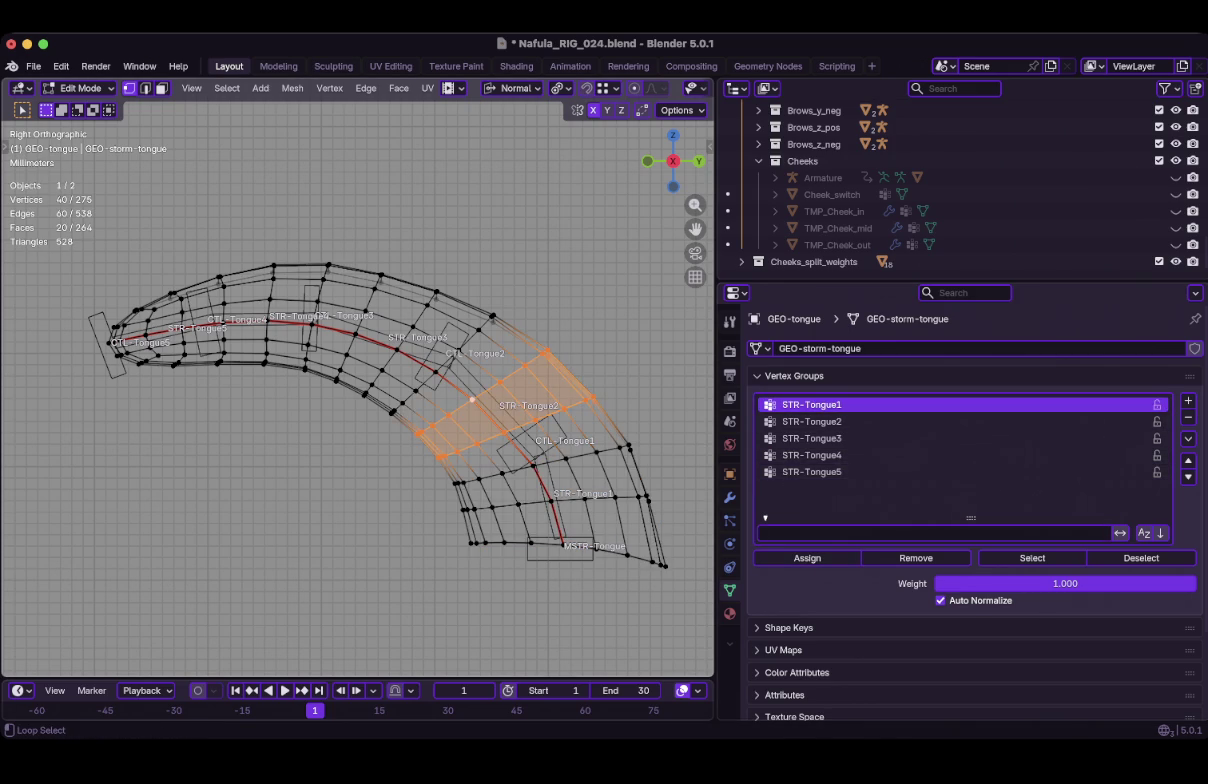
pyautogui.keyDown('alt'); pyautogui.keyDown('shift'); pyautogui.click(458, 348); pyautogui.keyUp('shift'); pyautogui.keyUp('alt')
pyautogui.scroll(1, 458, 348)
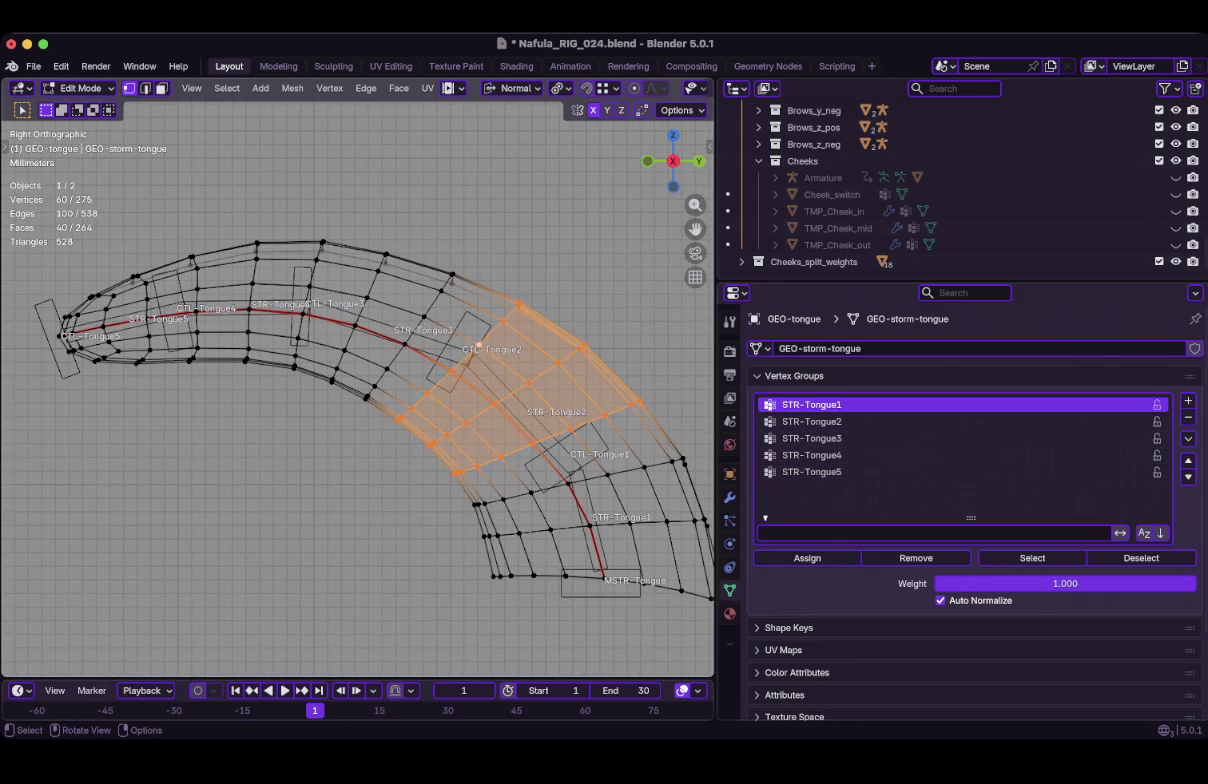
pyautogui.click(811, 421)
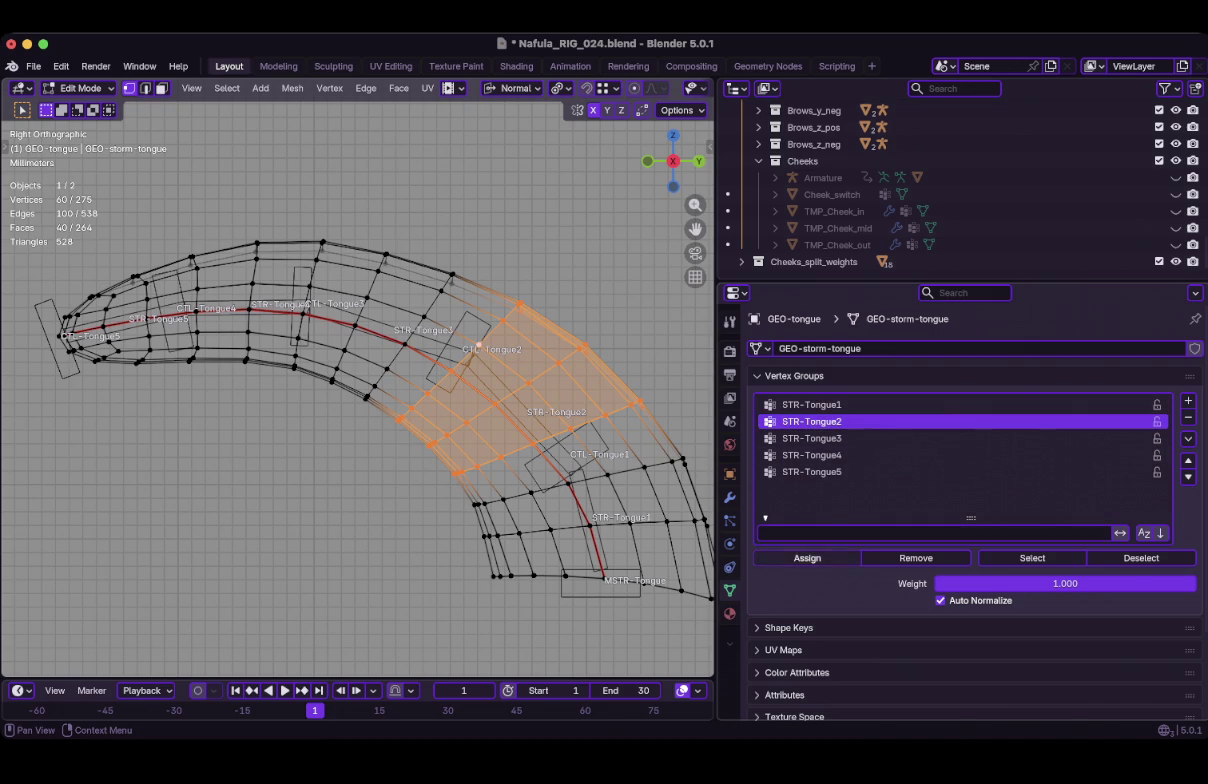
# Select three loops further up the tongue for the STR-Tongue3 group.
pyautogui.keyDown('shift'); pyautogui.moveTo(360, 380); pyautogui.dragTo(458, 450, button='middle'); pyautogui.keyUp('shift')
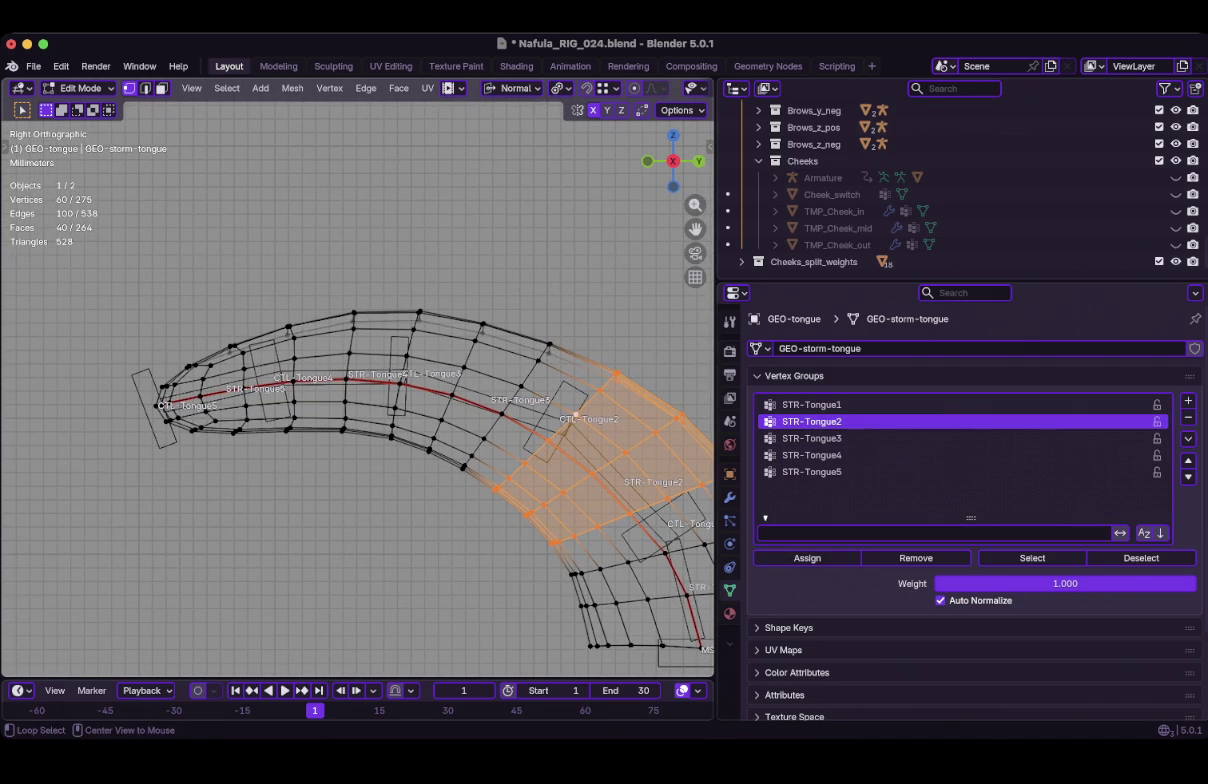
pyautogui.keyDown('alt'); pyautogui.click(490, 428); pyautogui.keyUp('alt')
pyautogui.keyDown('alt'); pyautogui.keyDown('shift'); pyautogui.click(444, 412); pyautogui.keyUp('shift'); pyautogui.keyUp('alt')
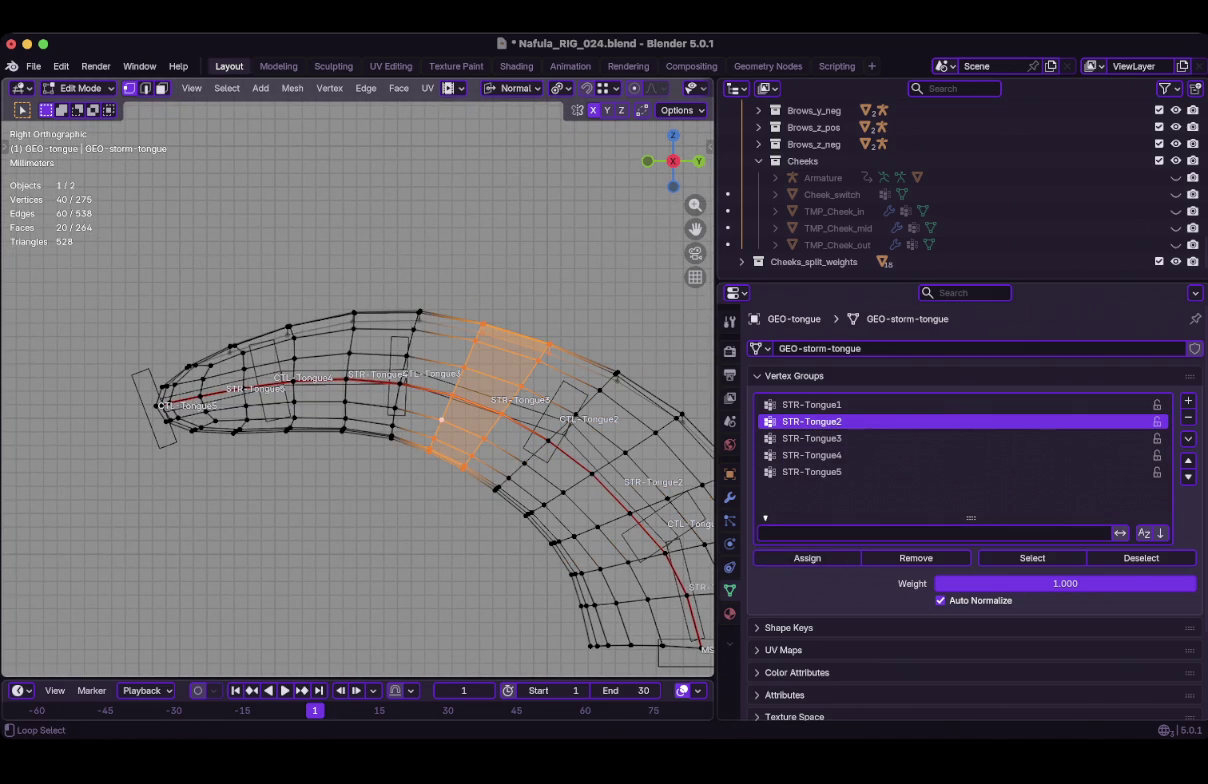
pyautogui.keyDown('alt'); pyautogui.keyDown('shift'); pyautogui.click(397, 400); pyautogui.keyUp('shift'); pyautogui.keyUp('alt')
pyautogui.click(811, 438)
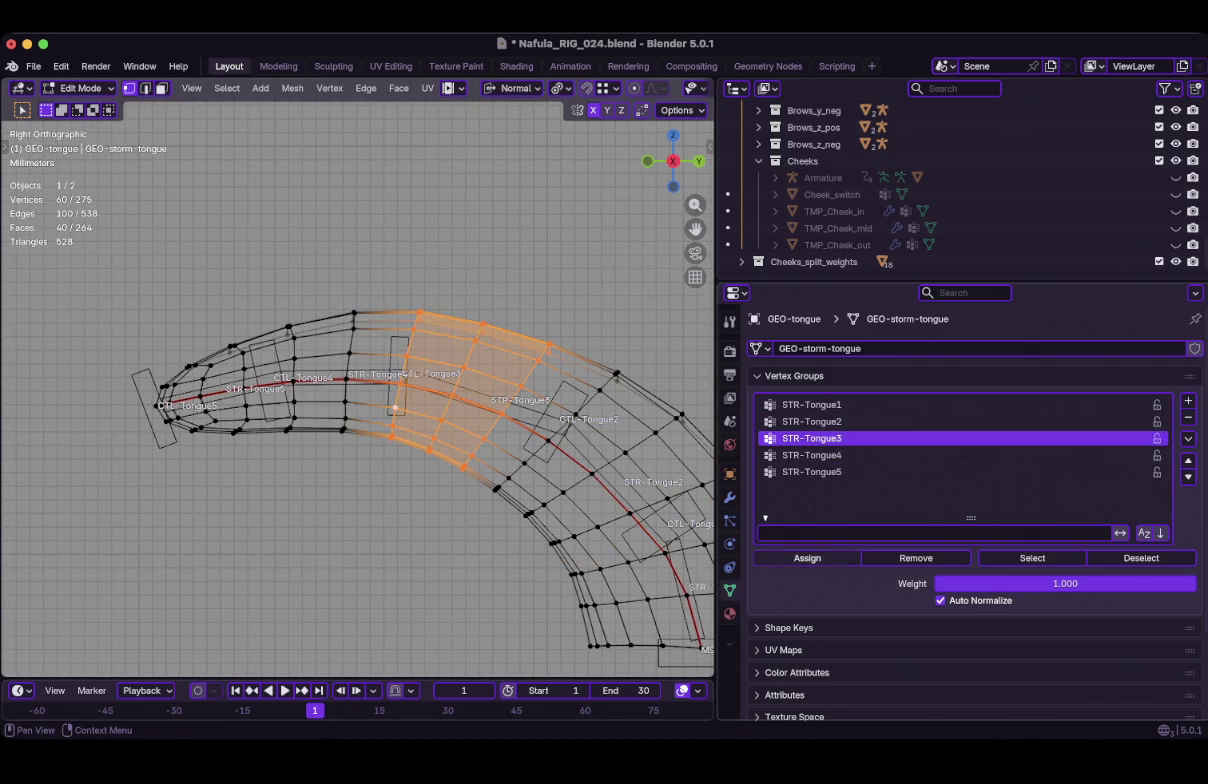
# Assign two loops near the tip to STR-Tongue4 and the grown tip to STR-Tongue5.
pyautogui.keyDown('alt'); pyautogui.click(345, 401); pyautogui.keyUp('alt')
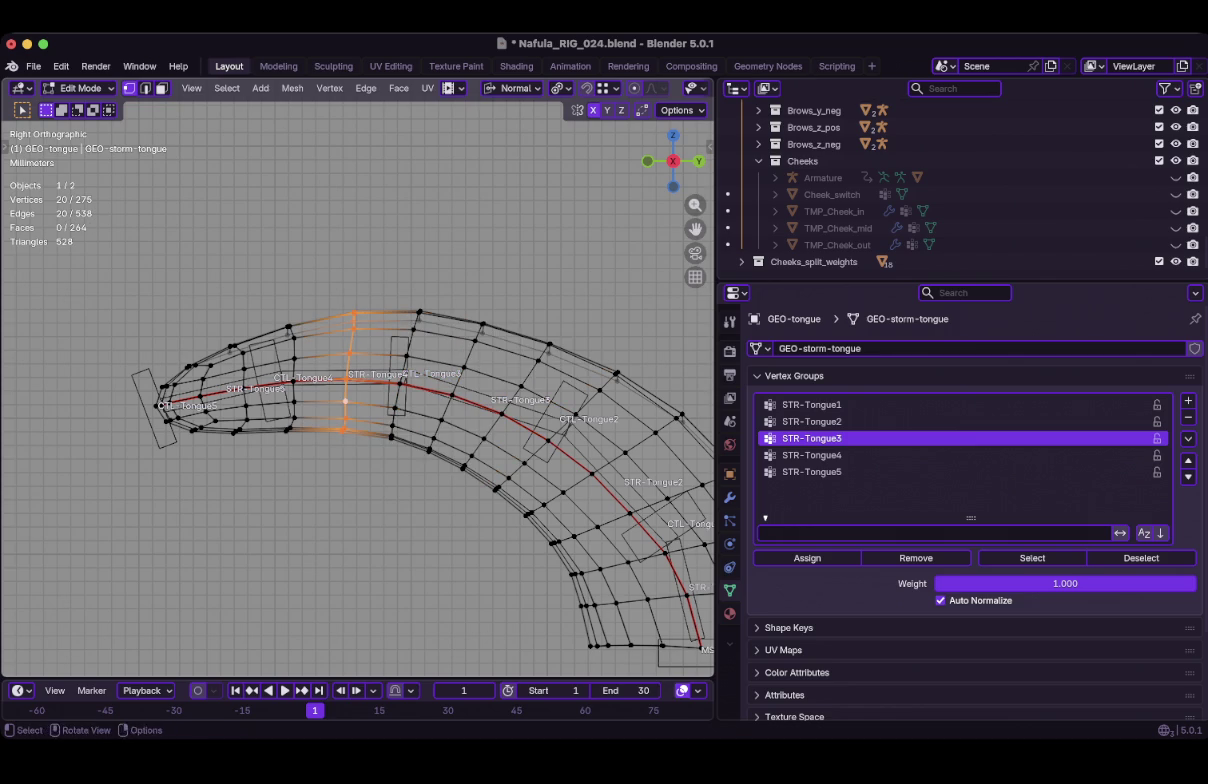
pyautogui.keyDown('alt'); pyautogui.keyDown('shift'); pyautogui.click(294, 401); pyautogui.keyUp('shift'); pyautogui.keyUp('alt')
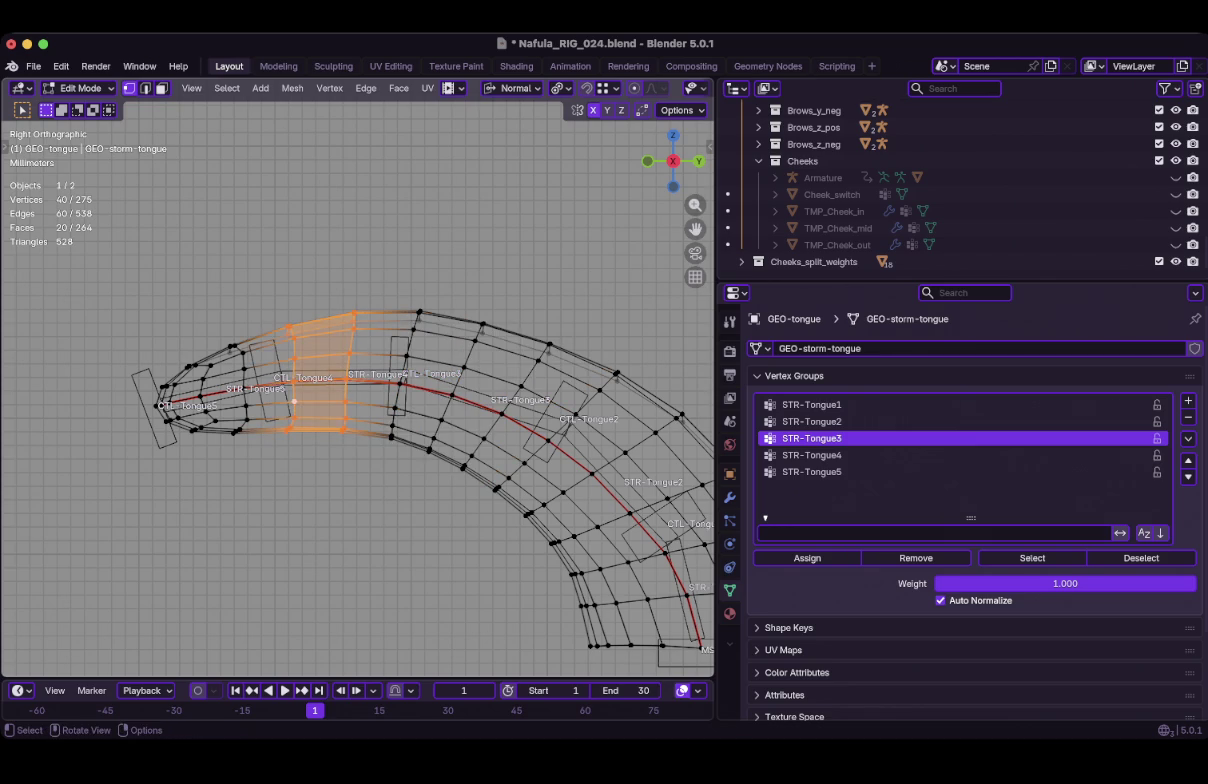
pyautogui.click(811, 455)
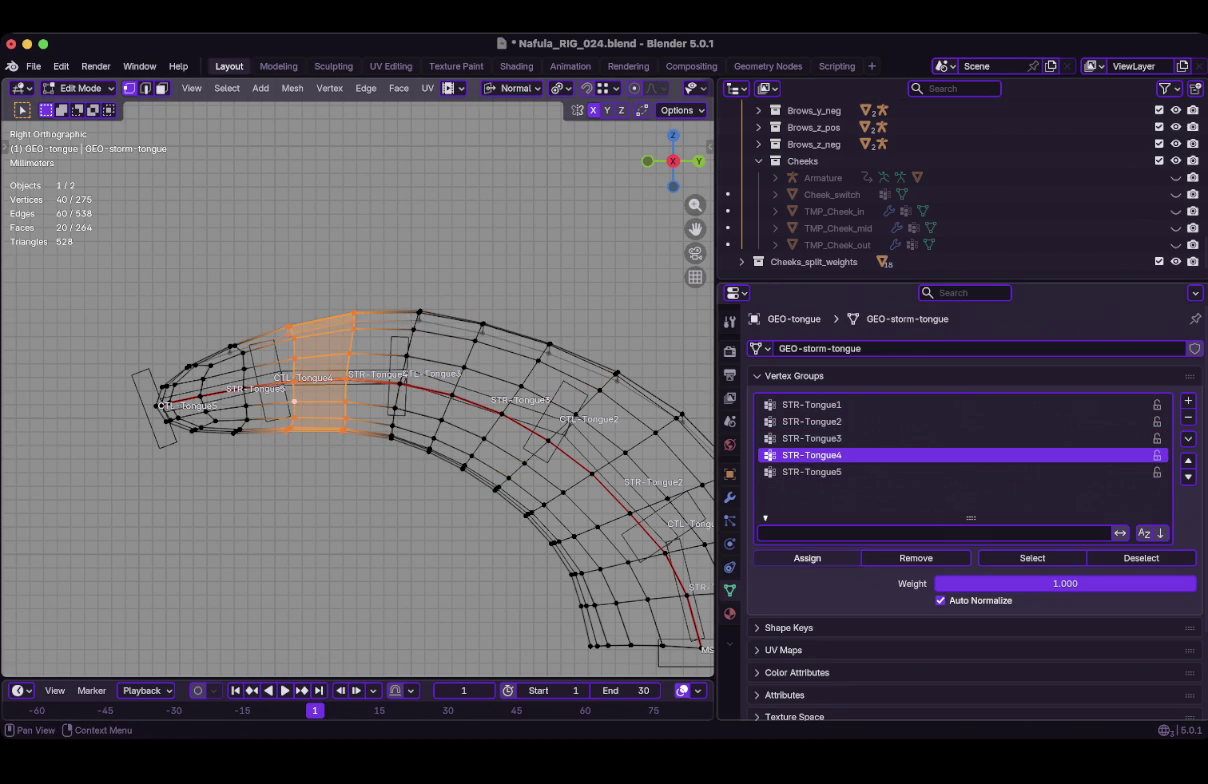
pyautogui.keyDown('alt'); pyautogui.click(245, 405); pyautogui.keyUp('alt')
pyautogui.press('ctrl+KP_Add')
pyautogui.press('ctrl+KP_Add')
pyautogui.click(811, 471)
# Return the tongue mesh to Object Mode.
pyautogui.scroll(-1, 60, 225)
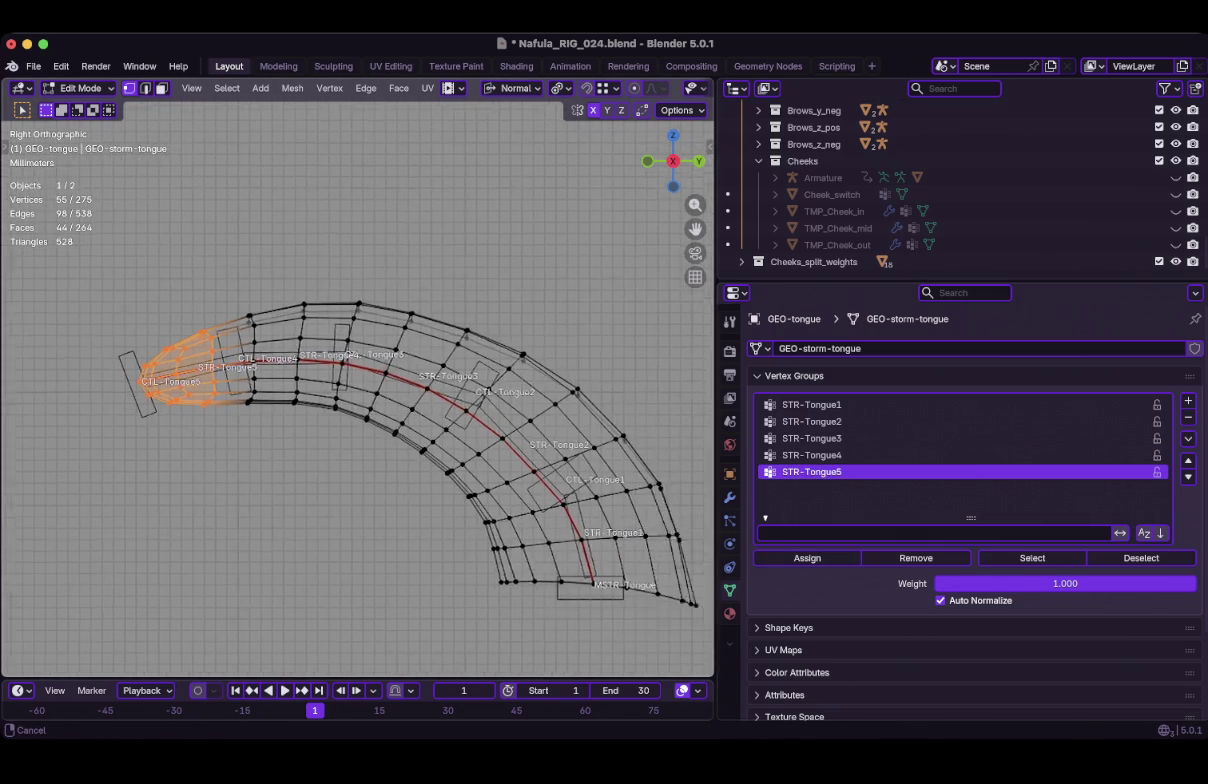
pyautogui.scroll(-1, 391, 410)
pyautogui.hotkey('ctrl', 'Tab')
pyautogui.click(264, 410)
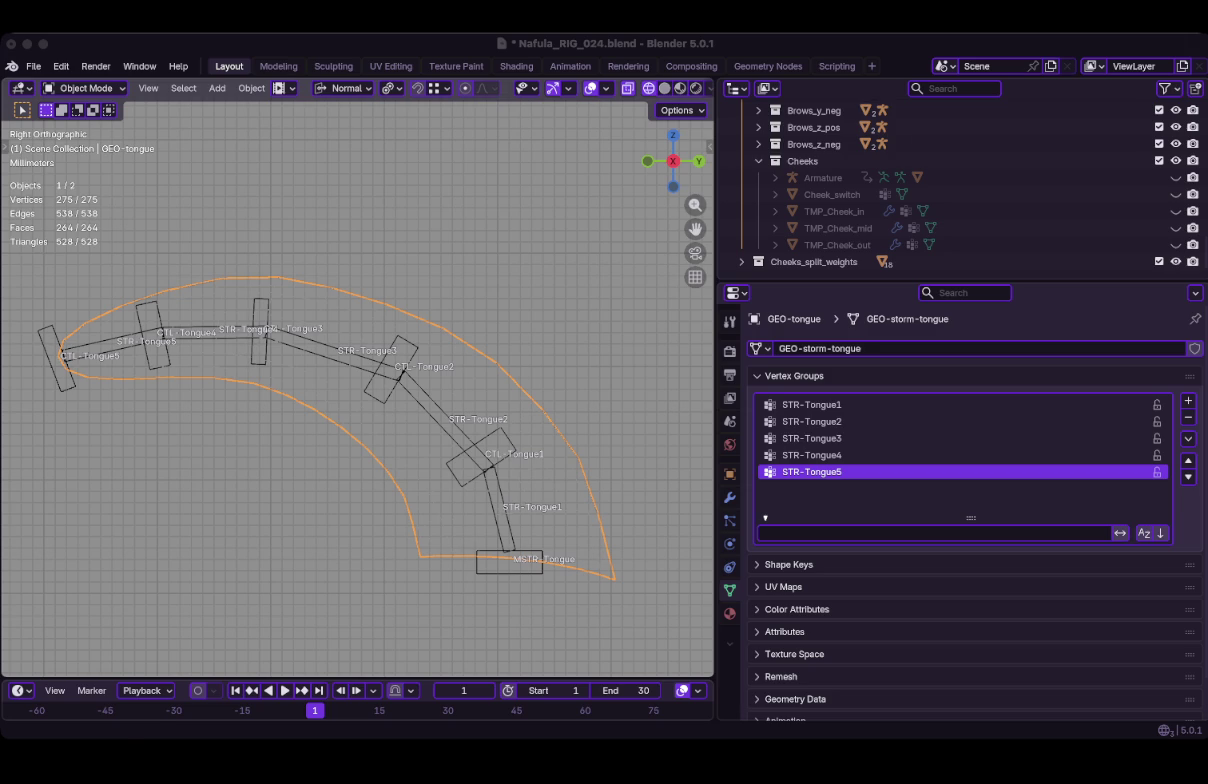
# Select the face rig armature and switch it into Pose Mode.
pyautogui.click(57, 356)
pyautogui.press('Tab')
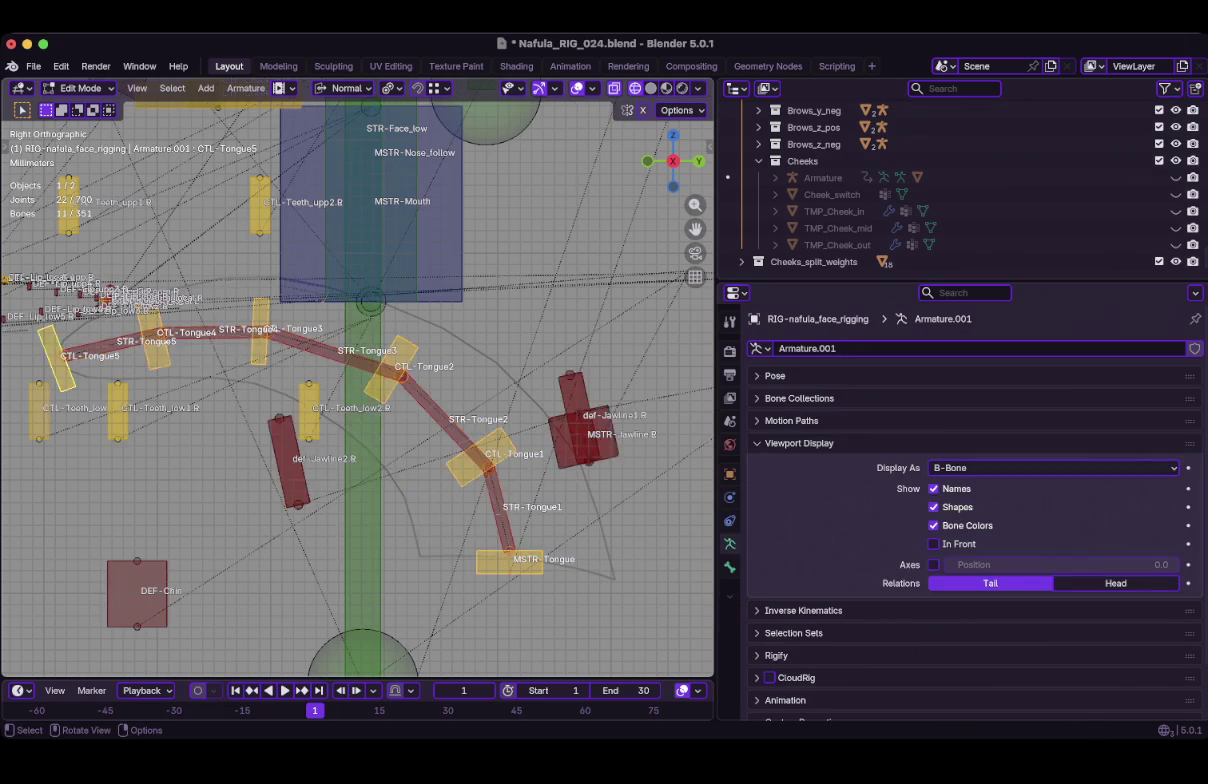
pyautogui.press('Tab')
pyautogui.hotkey('ctrl', 'Tab')
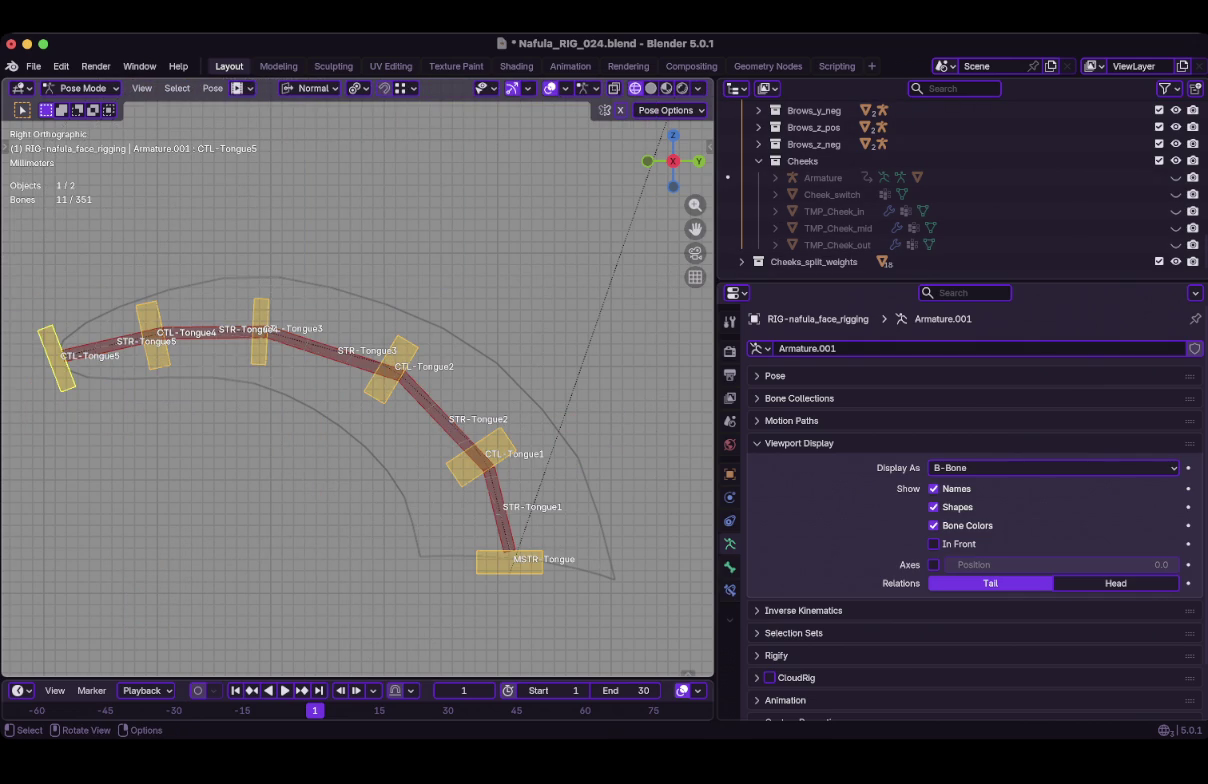
# Select STR-Tongue1 and the CTL-Tongue controls and rotate them 67.3°.
pyautogui.click(497, 505)
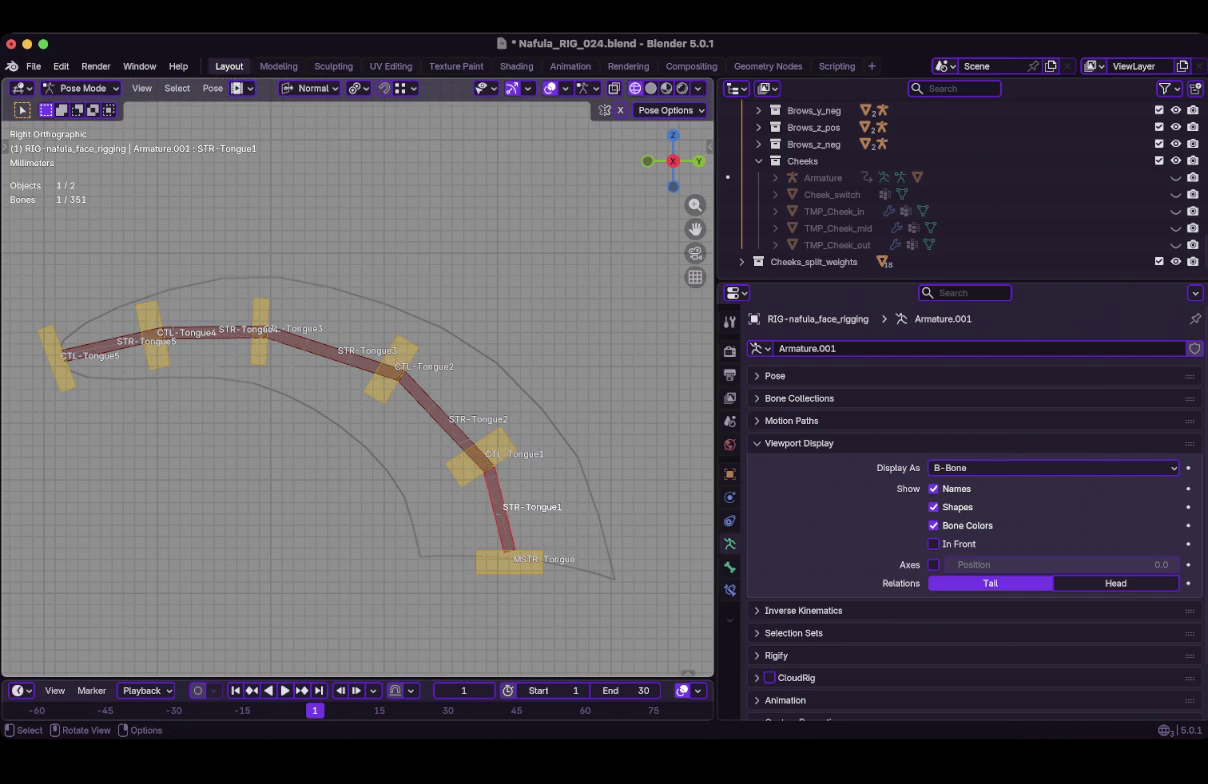
pyautogui.click(482, 455)
pyautogui.keyDown('shift'); pyautogui.click(385, 368); pyautogui.keyUp('shift')
pyautogui.keyDown('shift'); pyautogui.click(260, 330); pyautogui.keyUp('shift')
pyautogui.keyDown('shift'); pyautogui.click(152, 335); pyautogui.keyUp('shift')
pyautogui.keyDown('shift'); pyautogui.click(57, 355); pyautogui.keyUp('shift')
pyautogui.press('r')
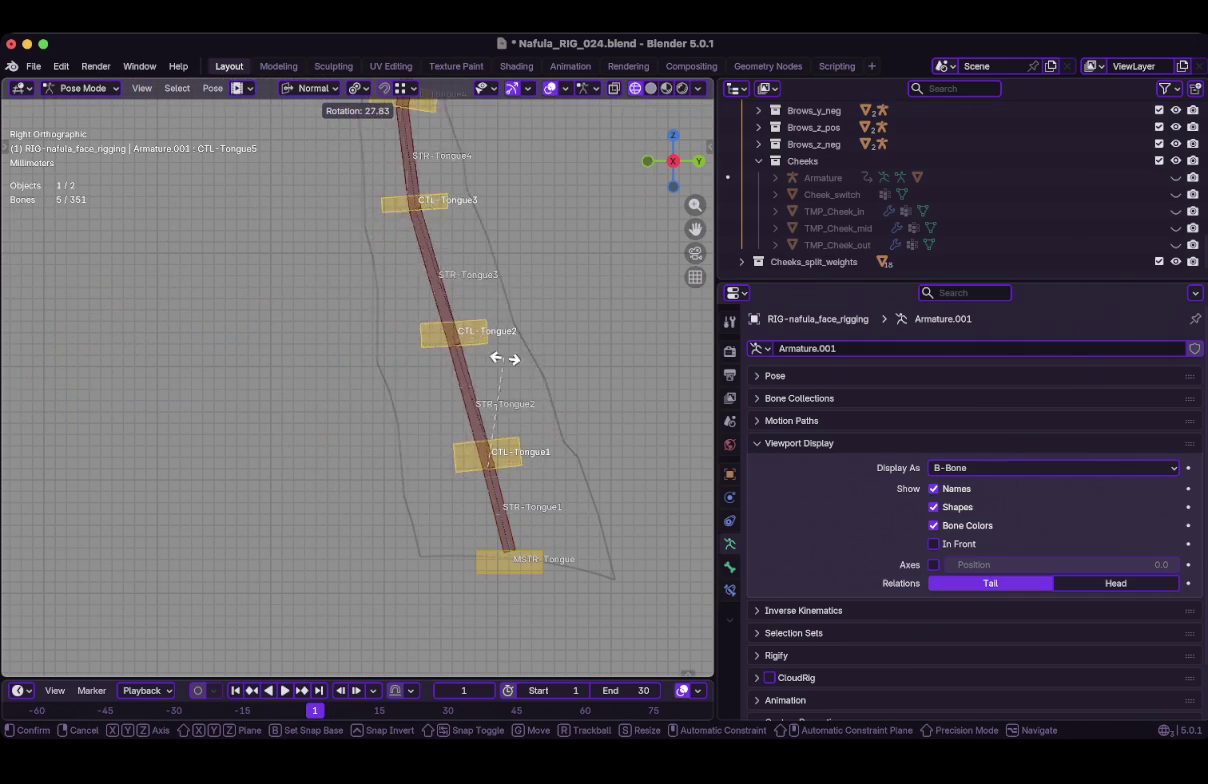
pyautogui.click(573, 385)
# Switch to solid shading and orbit to inspect the curled tongue, then leave Pose Mode.
pyautogui.hotkey('shift', 'z')
pyautogui.moveTo(573, 385); pyautogui.dragTo(480, 330, button='middle')
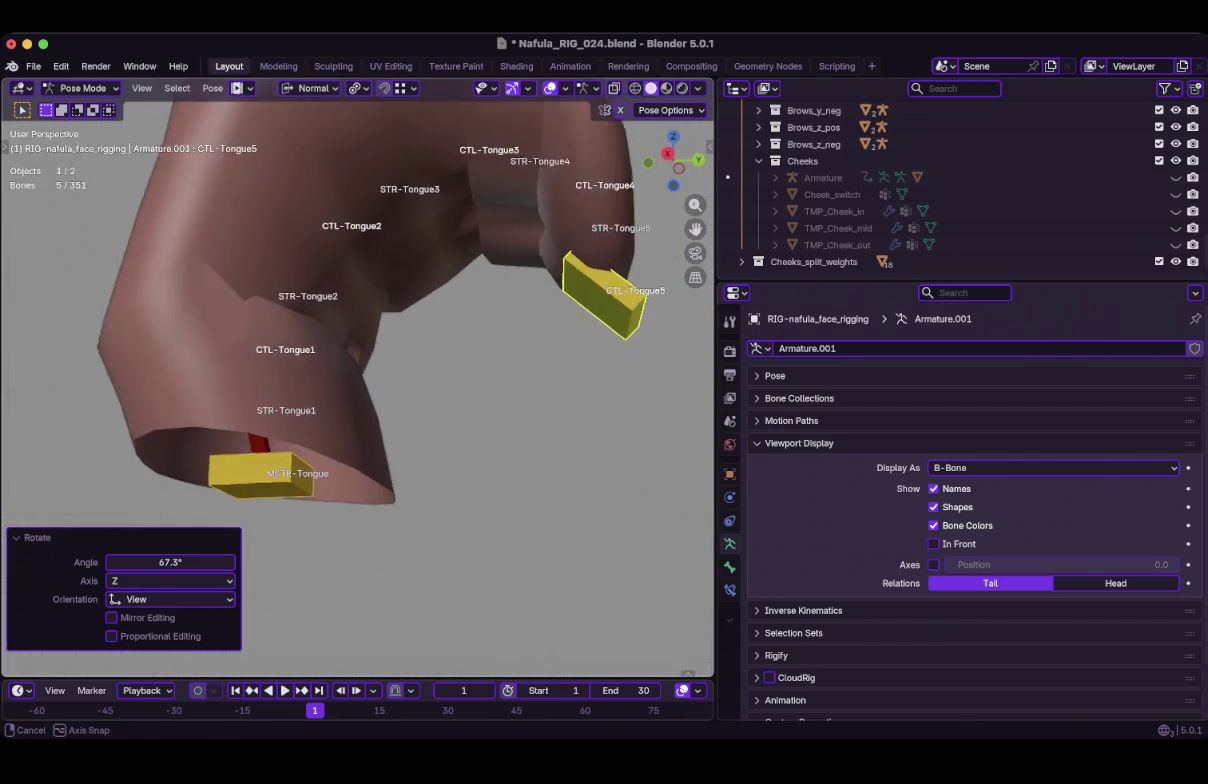
pyautogui.scroll(-3, 358, 380)
pyautogui.moveTo(358, 380)
pyautogui.mouseDown(button='middle')
pyautogui.moveTo(300, 365)
pyautogui.moveTo(380, 300)
pyautogui.moveTo(310, 360)
pyautogui.mouseUp(button='middle')
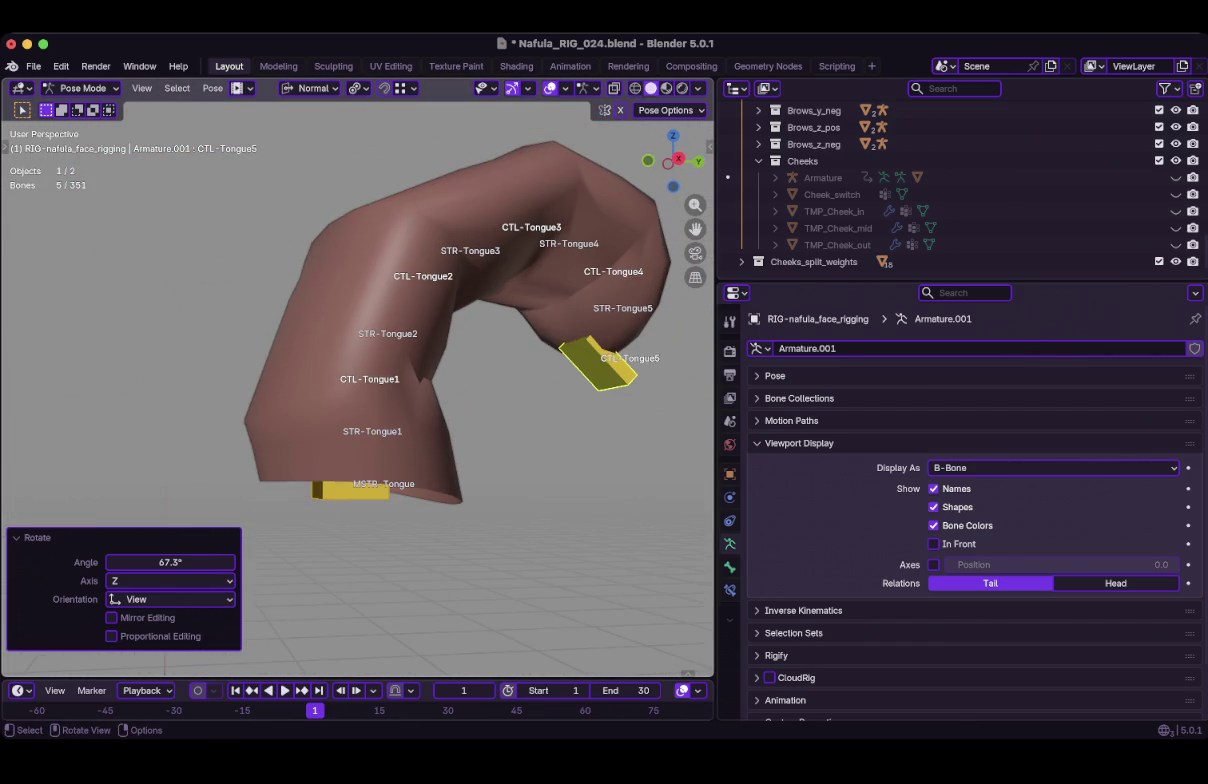
pyautogui.hotkey('ctrl', 'Tab')
pyautogui.click(319, 312)
pyautogui.hotkey('ctrl', 'Tab')
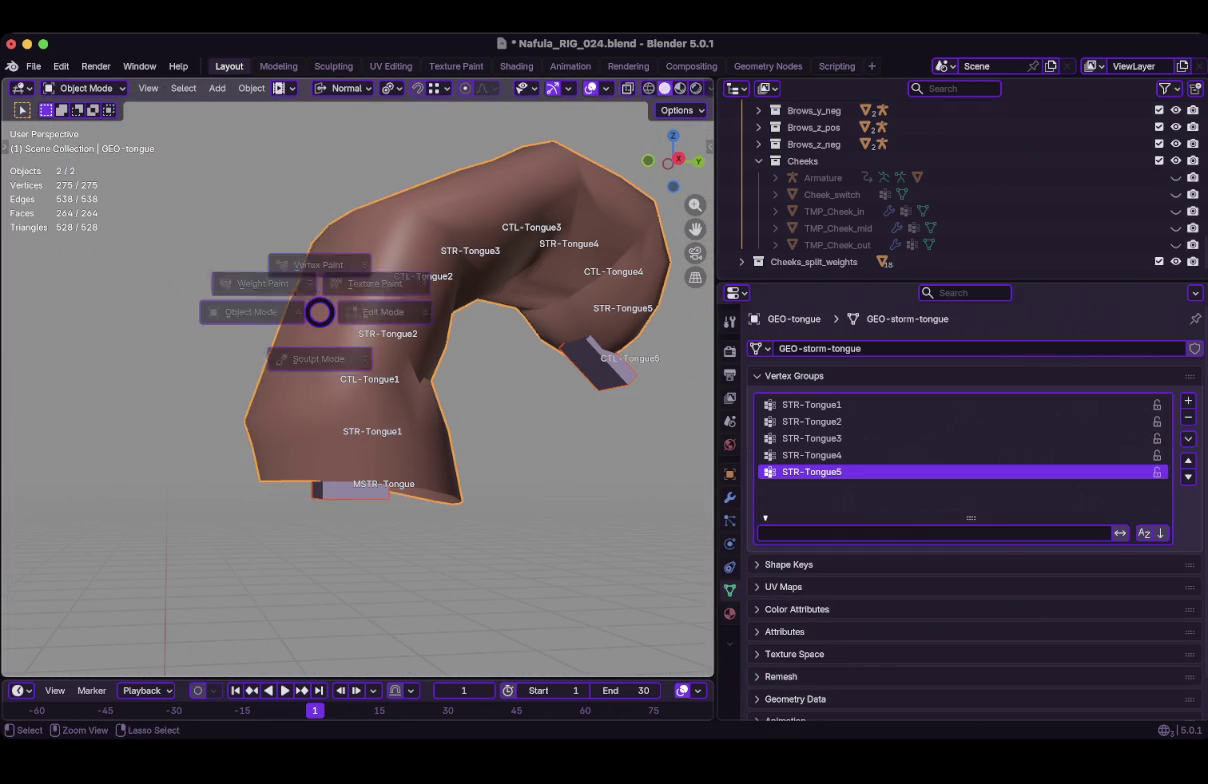
# In Weight Paint, apply Smooth to the tongue weights with All Groups subset and factor 1.0.
pyautogui.click(290, 298)
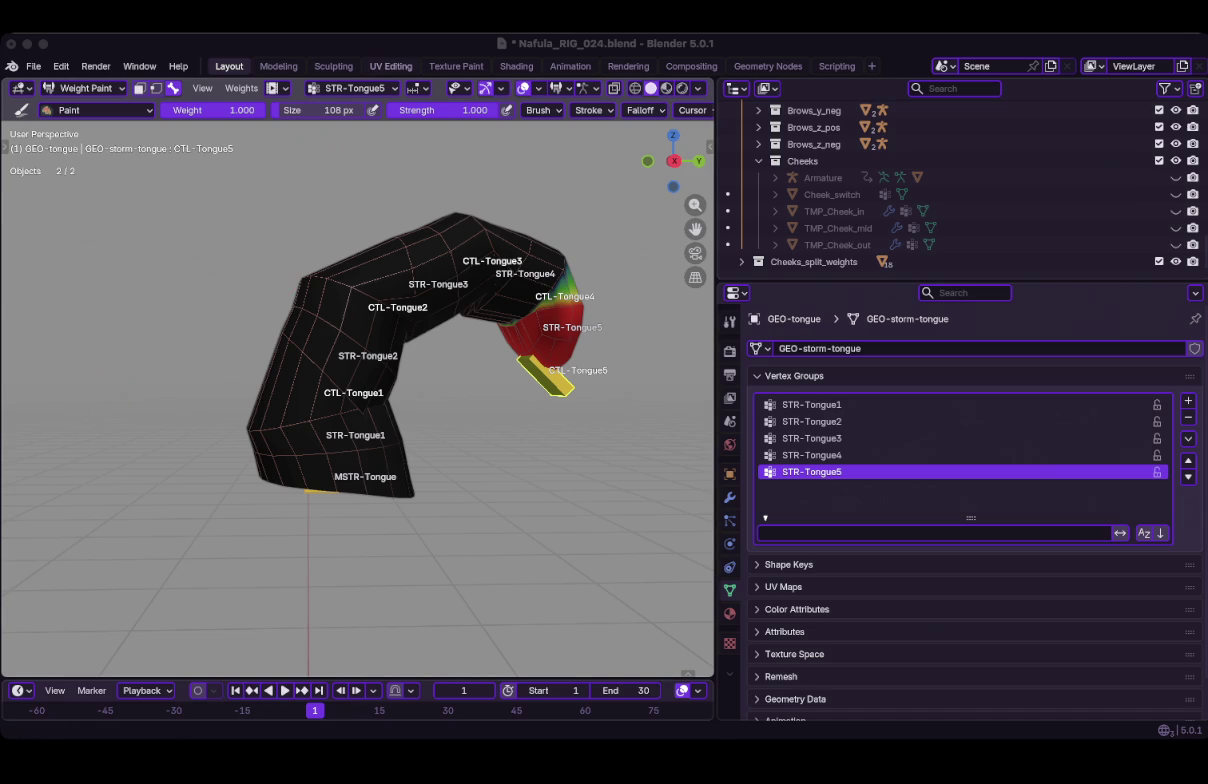
pyautogui.click(241, 88)
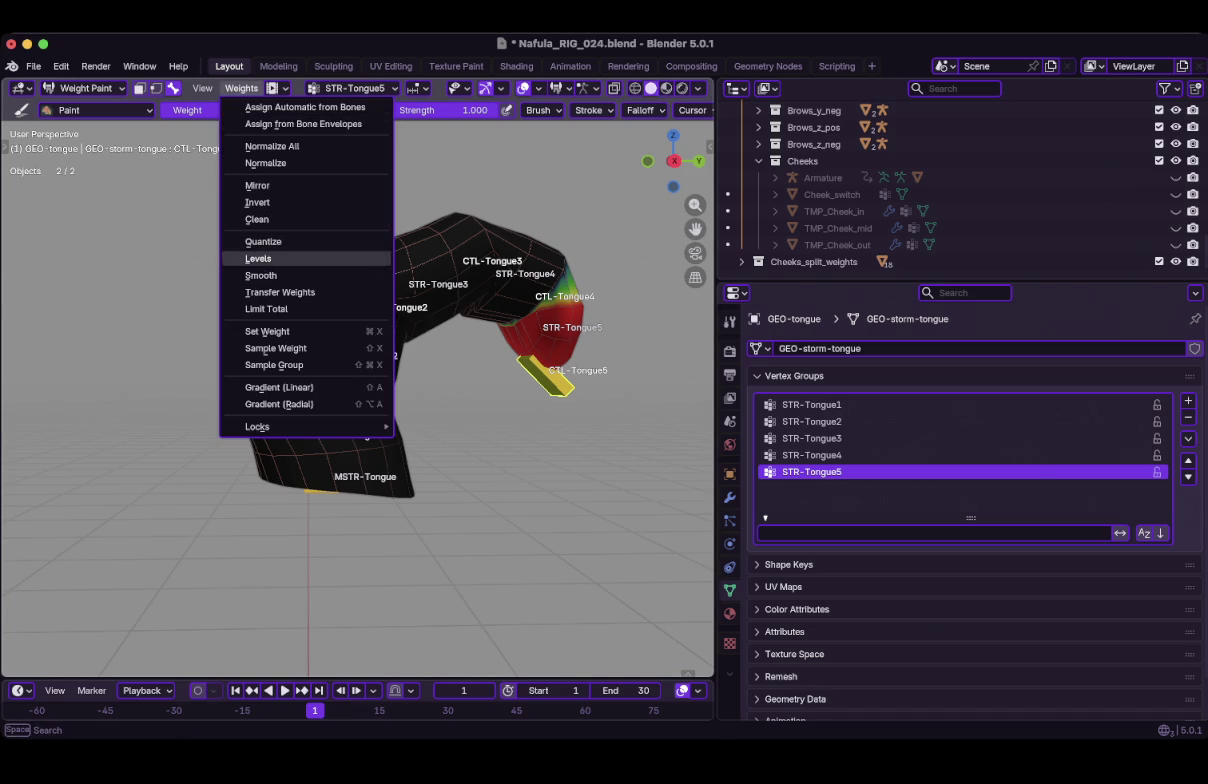
pyautogui.click(261, 275)
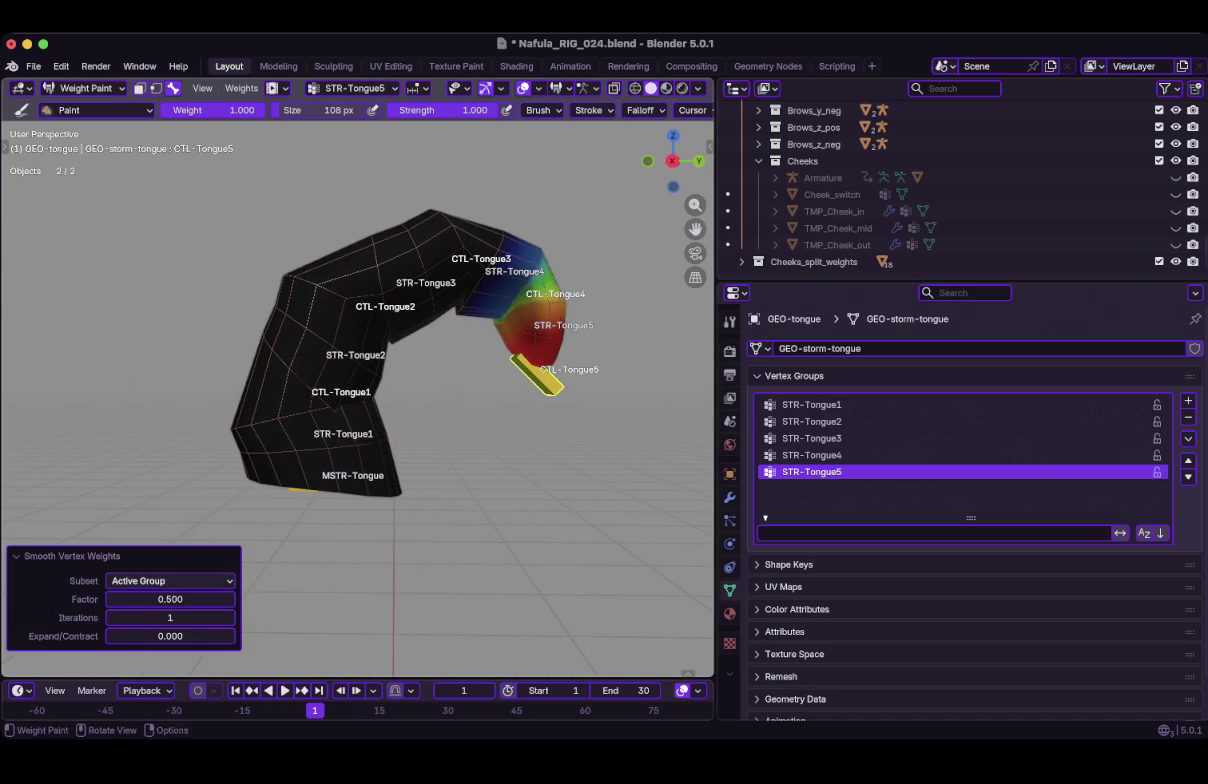
pyautogui.click(170, 581)
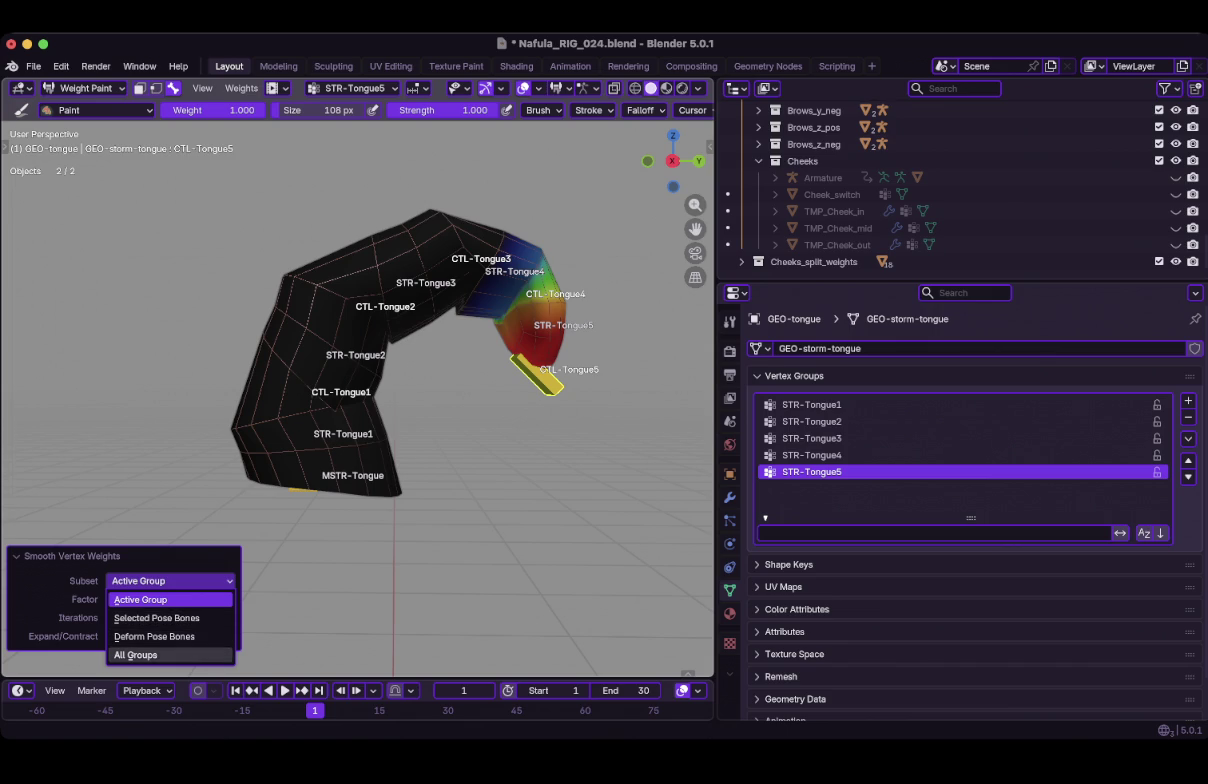
pyautogui.click(135, 655)
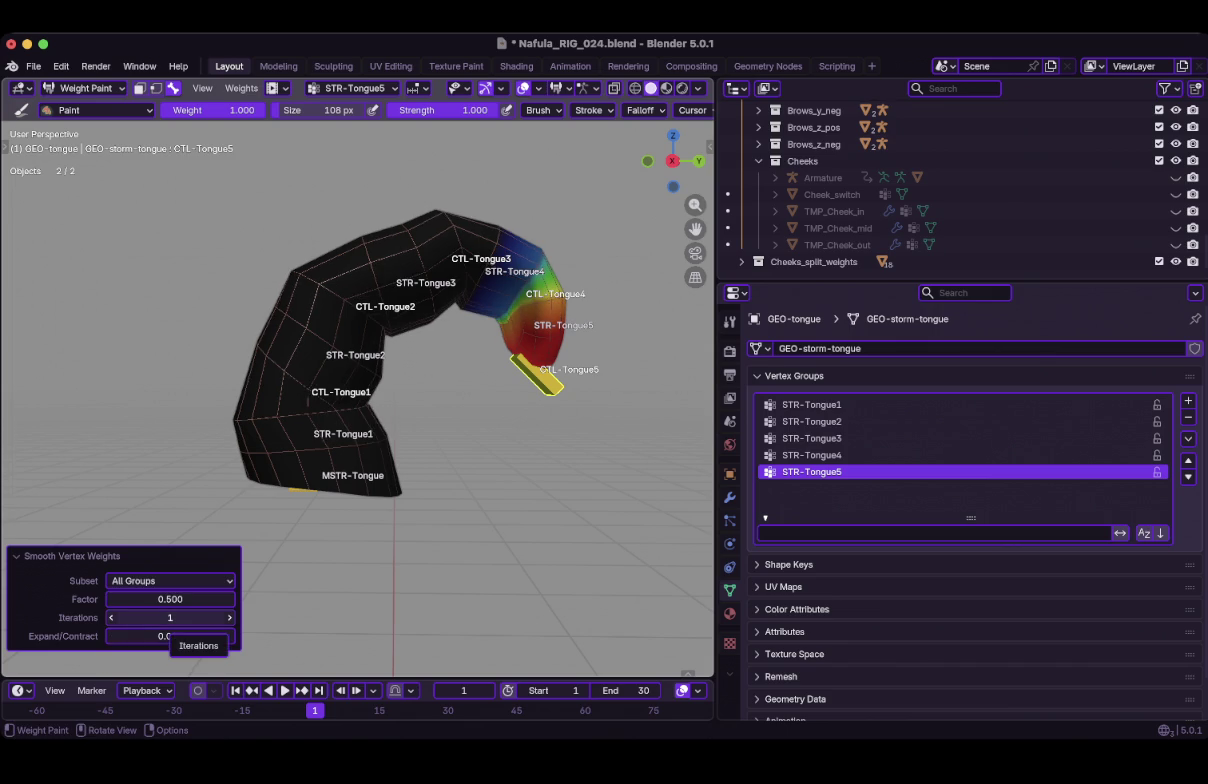
pyautogui.doubleClick(170, 599)
pyautogui.write('1')
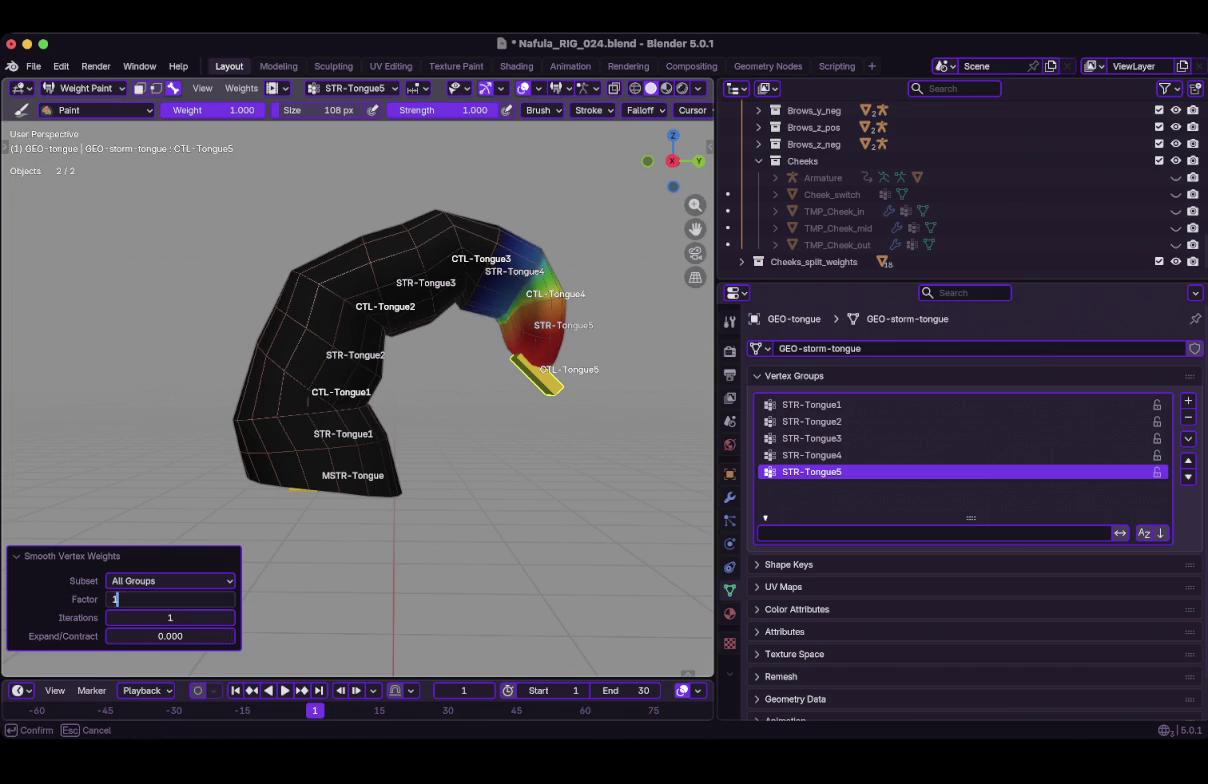
pyautogui.press('Return')
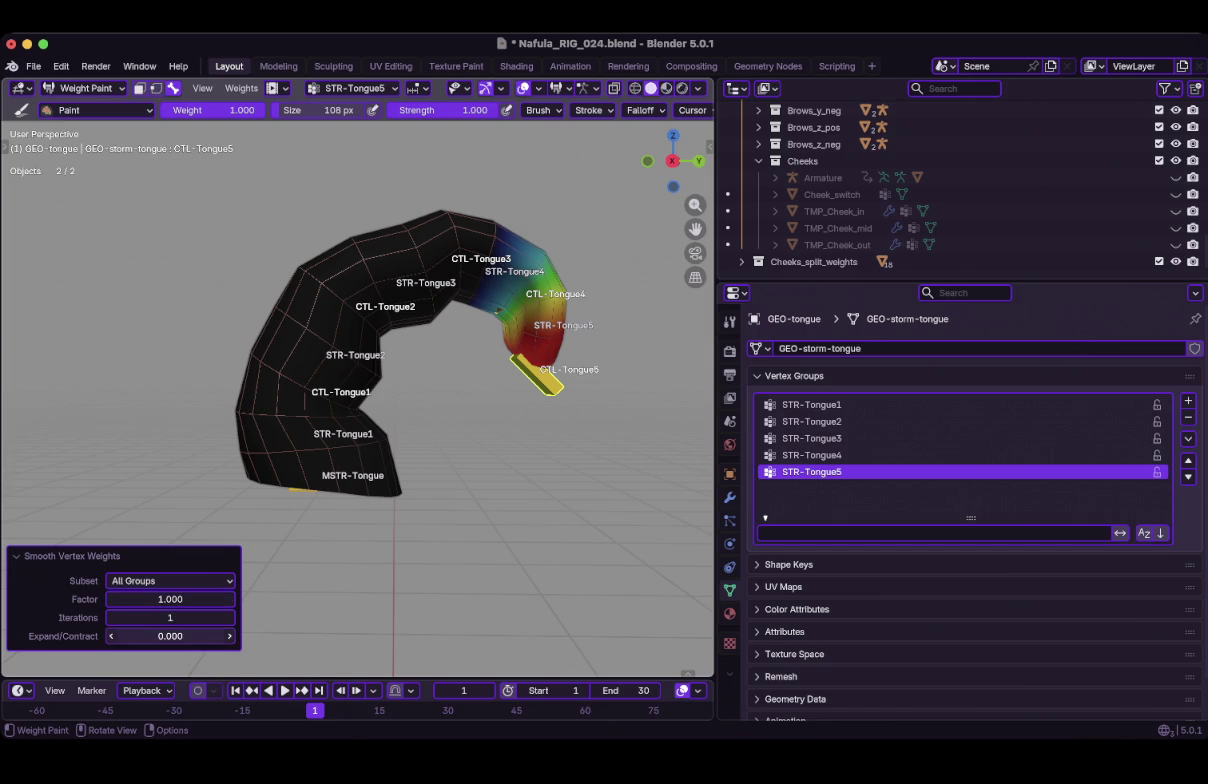
# Set the smoothing iterations to 3 after trying 4 and 5.
pyautogui.moveTo(170, 617); pyautogui.dragTo(200, 617)
pyautogui.moveTo(400, 400)
pyautogui.mouseDown(button='middle')
pyautogui.moveTo(330, 380)
pyautogui.moveTo(380, 385)
pyautogui.moveTo(400, 330)
pyautogui.moveTo(337, 445)
pyautogui.mouseUp(button='middle')
pyautogui.click(111, 617)
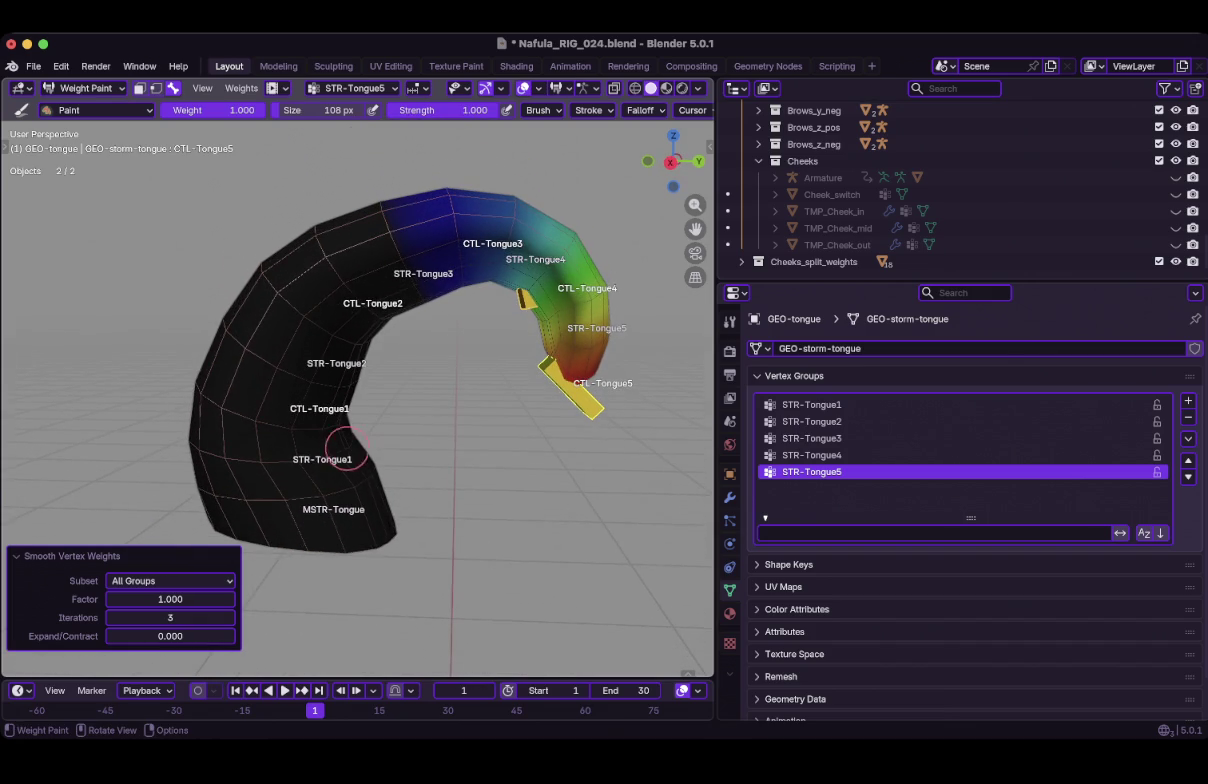
pyautogui.click(229, 617)
pyautogui.click(229, 617)
pyautogui.moveTo(337, 400)
pyautogui.mouseDown(button='middle')
pyautogui.moveTo(380, 330)
pyautogui.moveTo(340, 440)
pyautogui.mouseUp(button='middle')
pyautogui.click(111, 617)
pyautogui.click(111, 617)
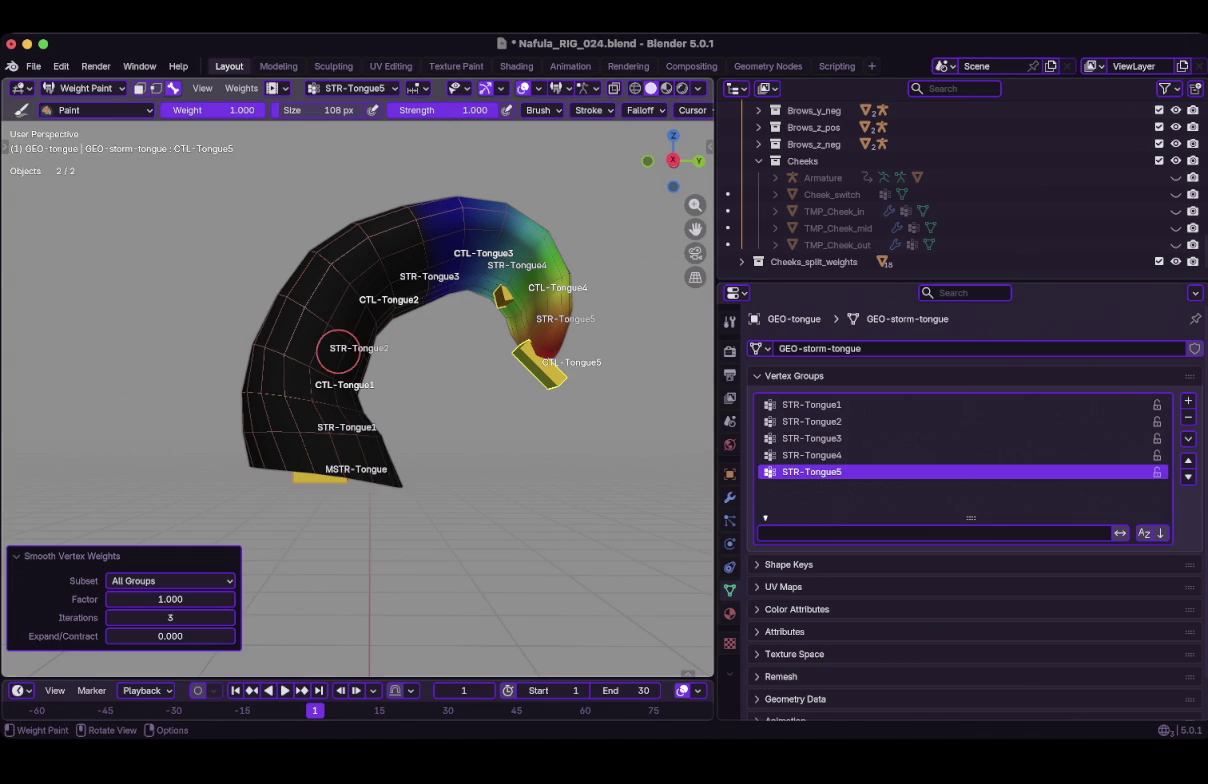
# Save the rig file and switch back to Object Mode.
pyautogui.hotkey('ctrl', 's')
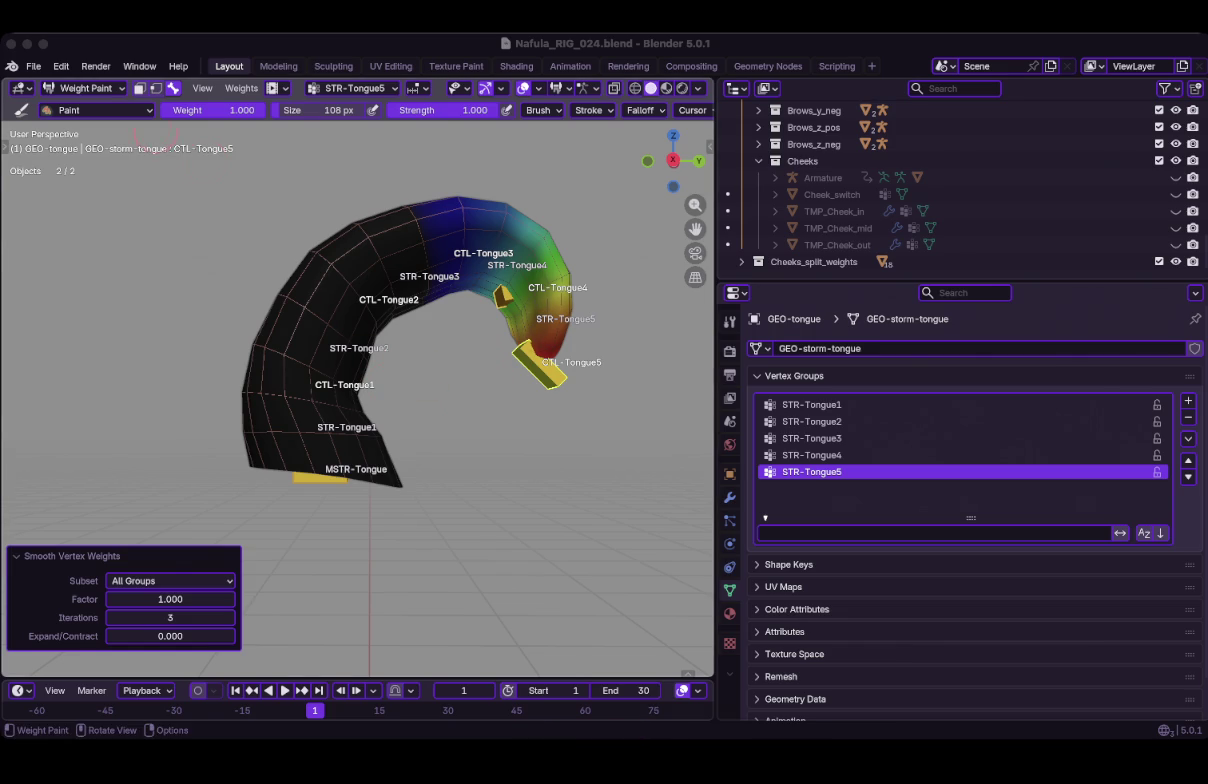
pyautogui.click(85, 88)
pyautogui.click(91, 107)
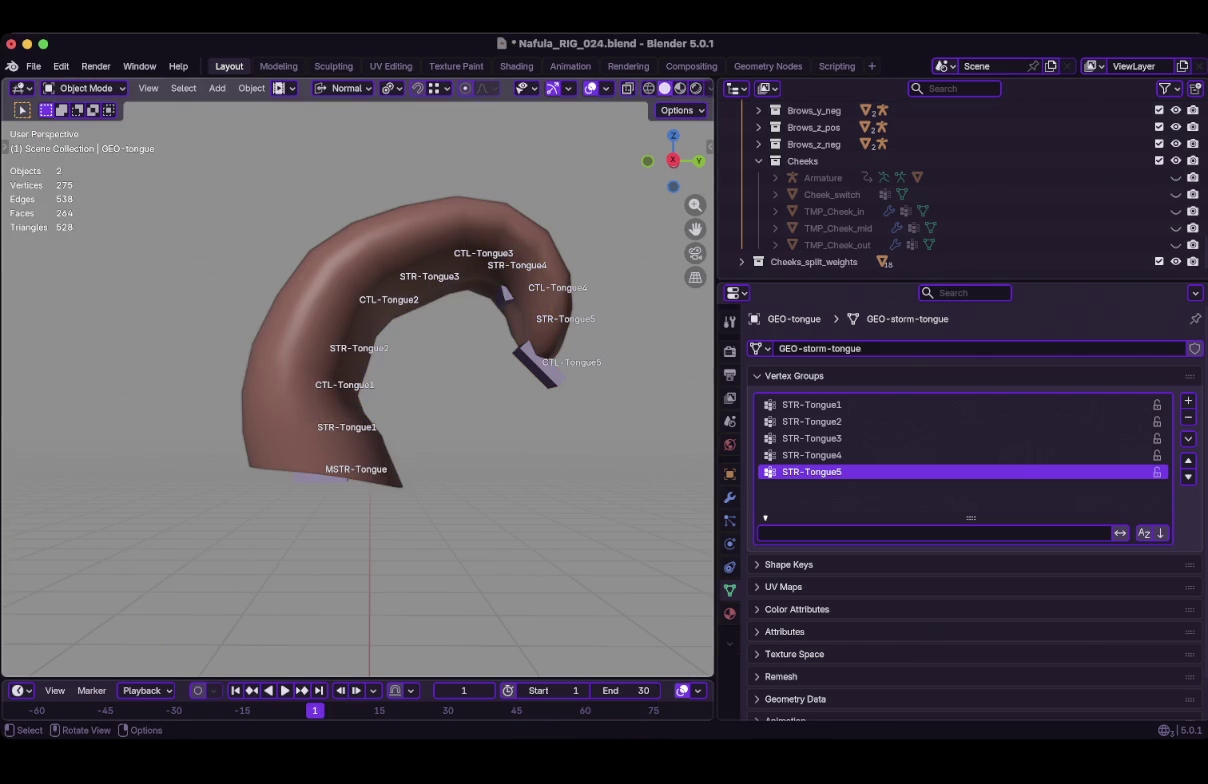
# Clear the tongue bones' rotation, turn off bone names, deselect all and save Nafula_RIG_024.blend.
pyautogui.hotkey('ctrl', 'Tab')
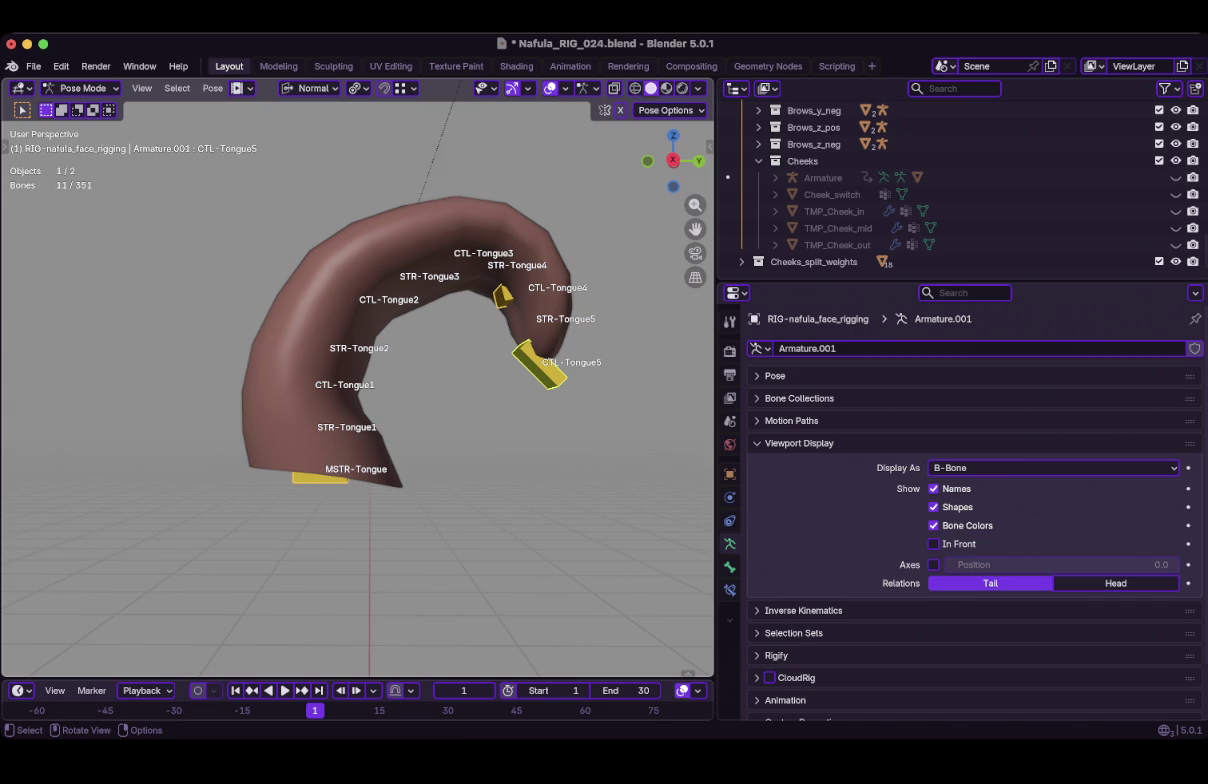
pyautogui.hotkey('alt', 'r')
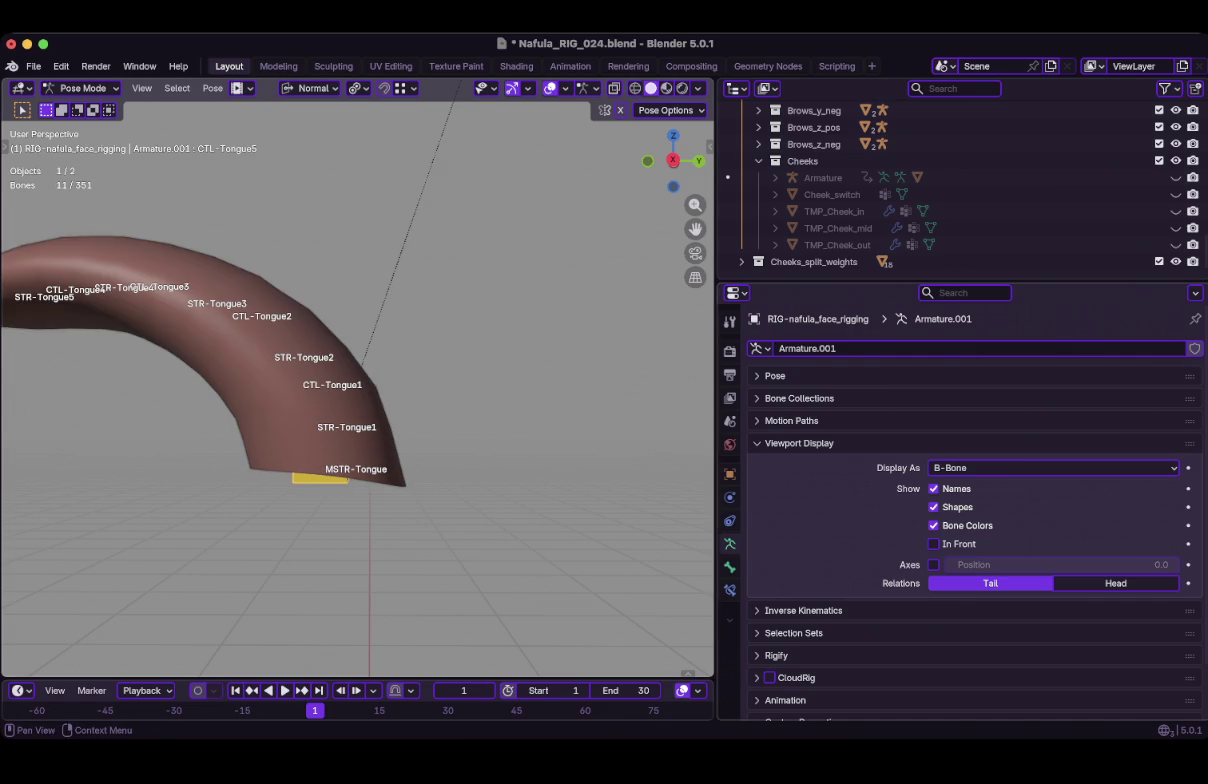
pyautogui.click(933, 488)
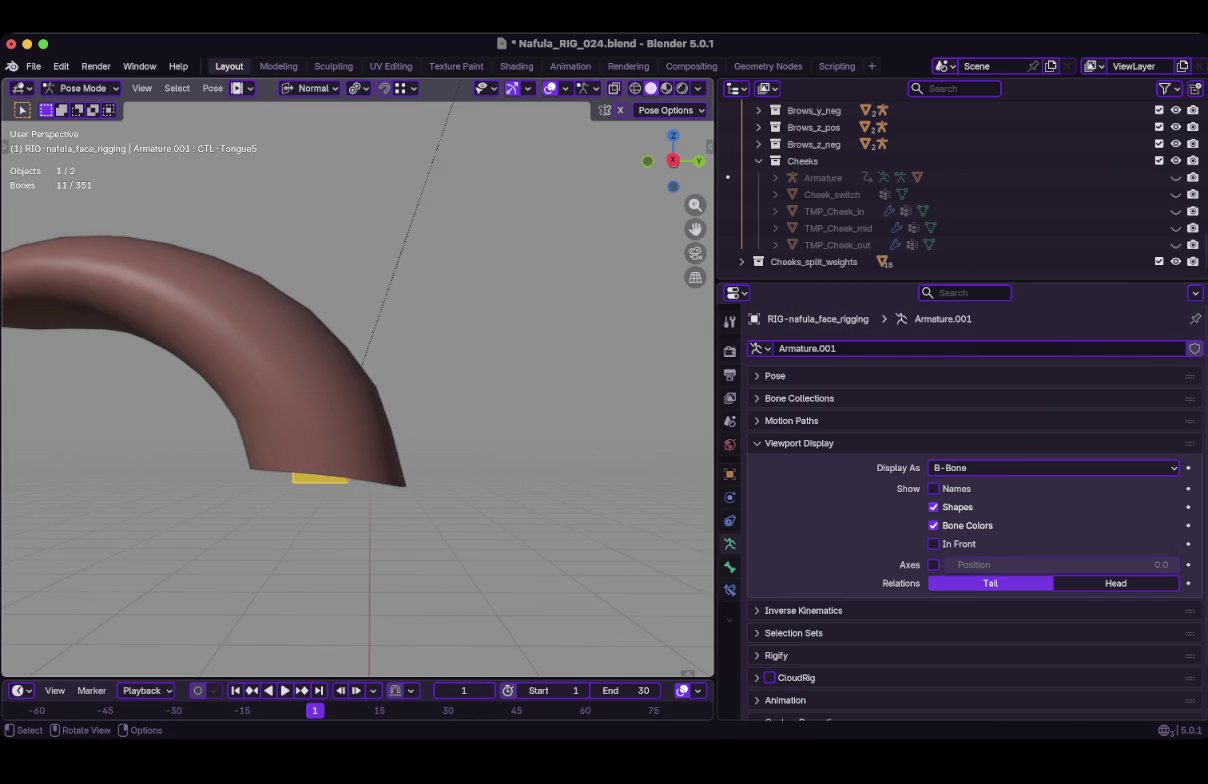
pyautogui.hotkey('alt', 'a')
pyautogui.hotkey('ctrl', 's')
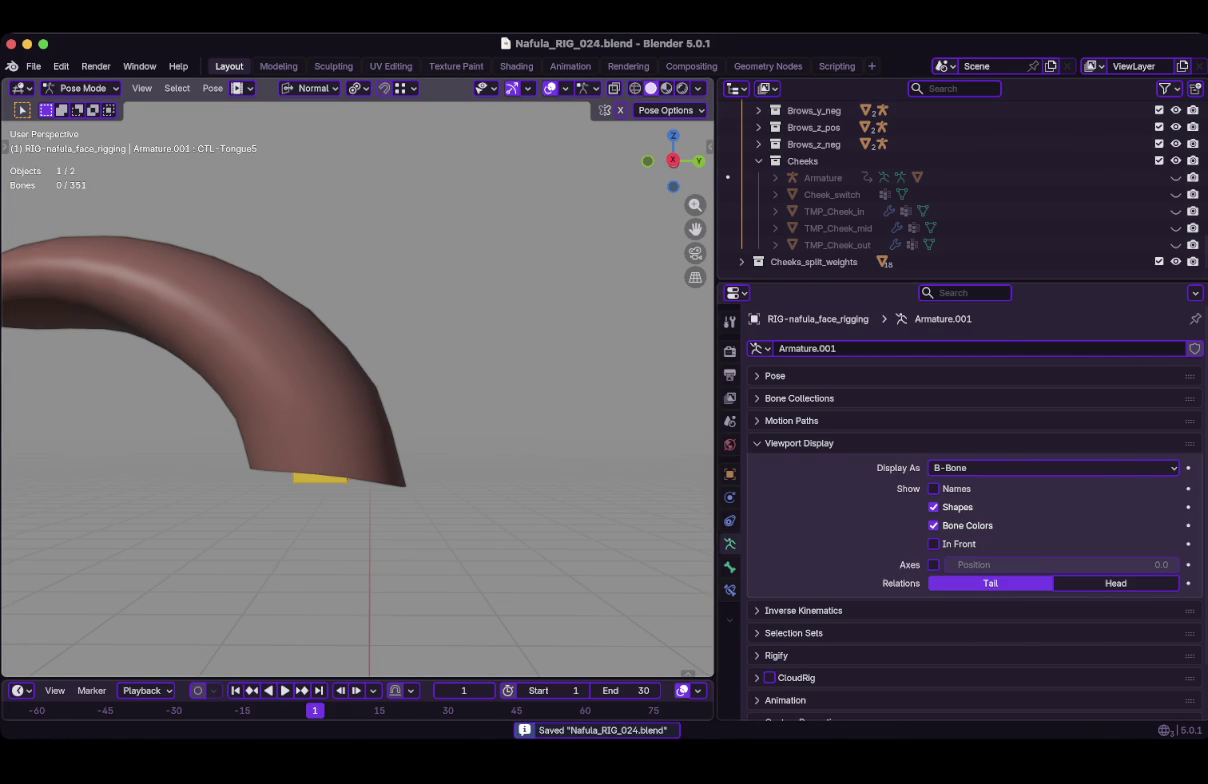
pyautogui.click(320, 478)
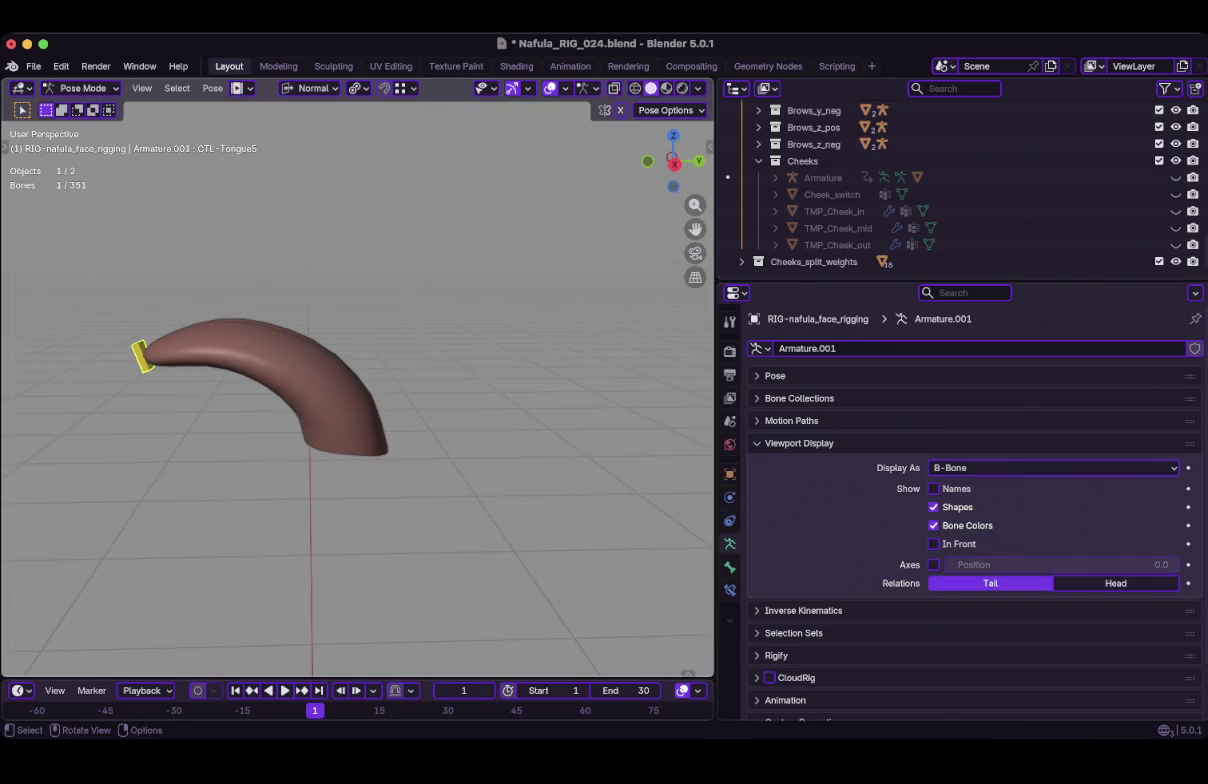
# Test-move the tongue tip control and CTL-Tongue4, cancelling so the tongue reverts.
pyautogui.press('g')
pyautogui.moveTo(360, 380); pyautogui.dragTo(300, 420, button='middle')
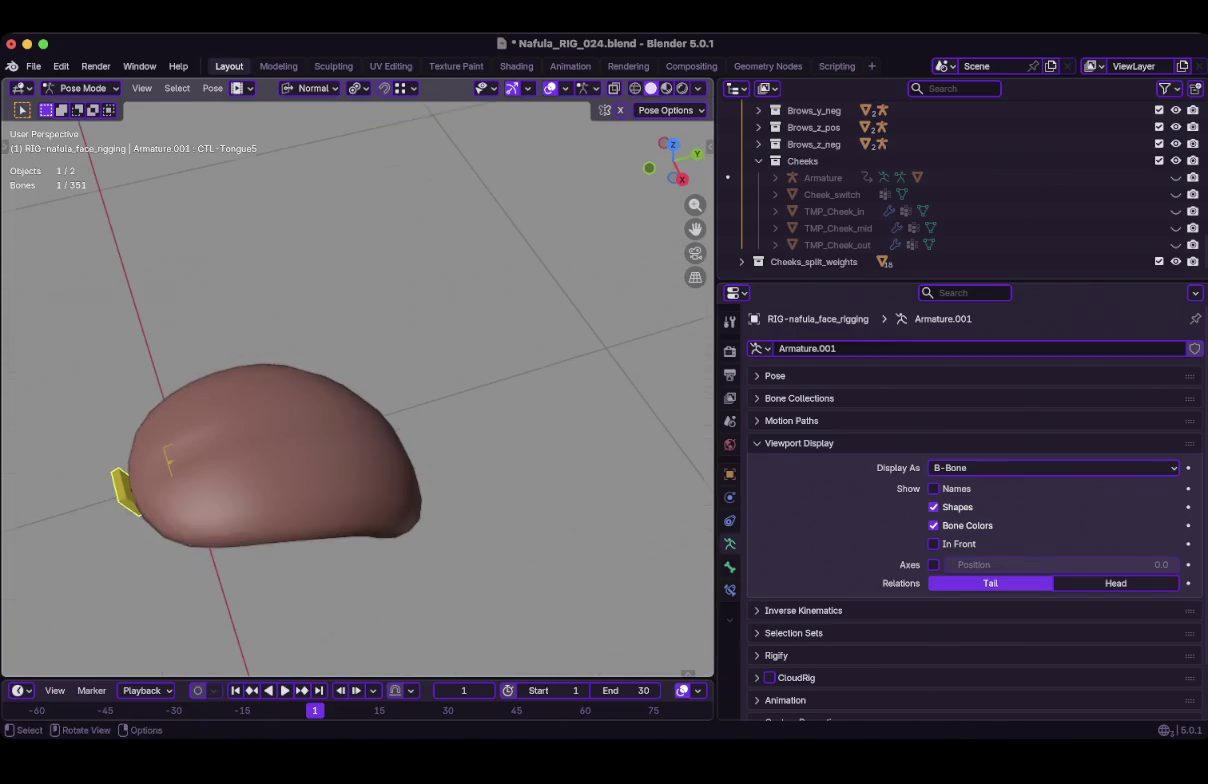
pyautogui.press('Escape')
pyautogui.press('g')
pyautogui.press('Escape')
pyautogui.click(95, 410)
pyautogui.press('g')
pyautogui.press('Escape')
pyautogui.moveTo(141, 386); pyautogui.dragTo(160, 270, button='middle')
pyautogui.press('g')
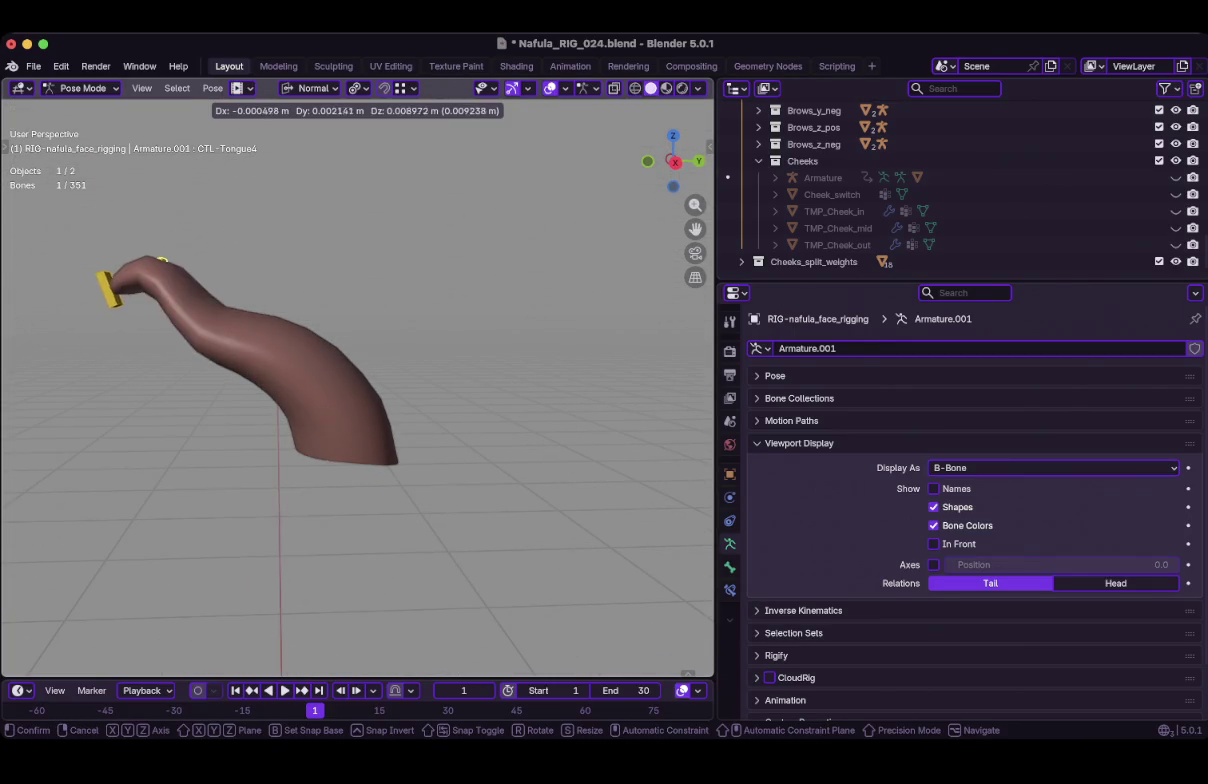
pyautogui.press('Escape')
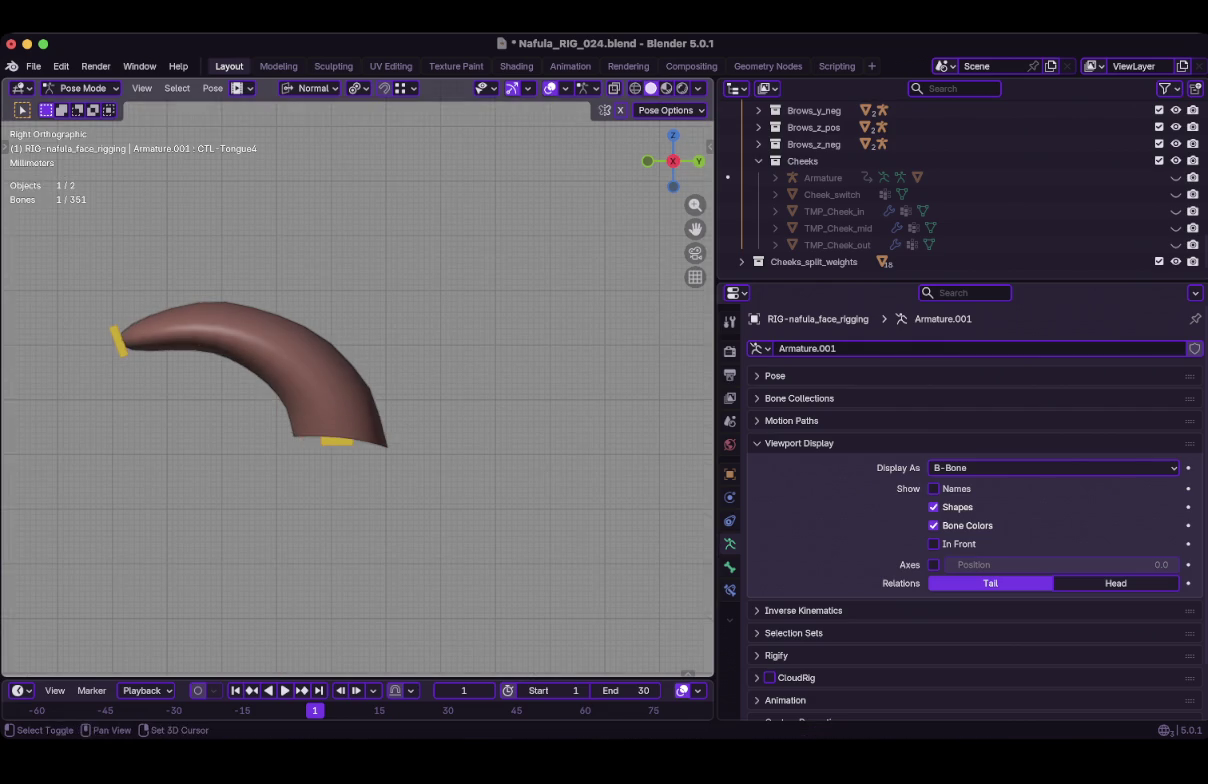
# In right side view, select CTL-Tongue3 to 5 and rotate them to curl the tongue sideways.
pyautogui.press('KP_3')
pyautogui.hotkey('shift', 'z')
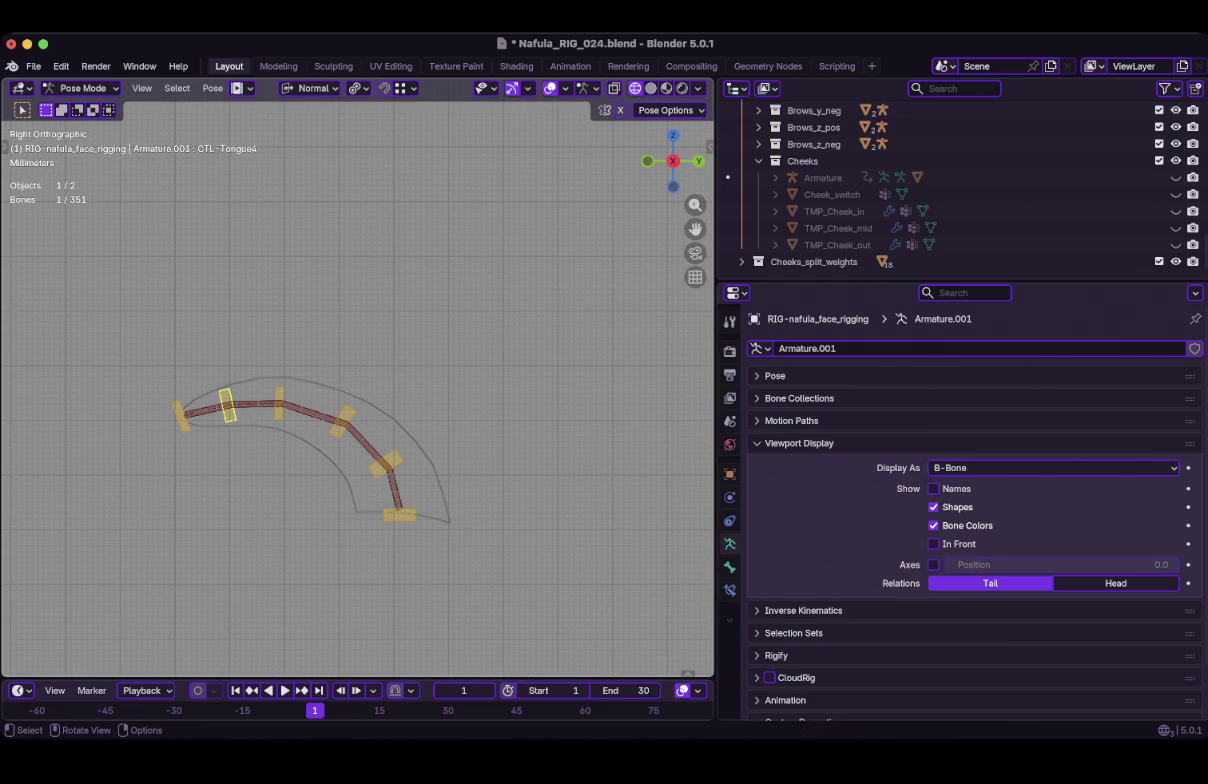
pyautogui.keyDown('shift'); pyautogui.click(279, 404); pyautogui.keyUp('shift')
pyautogui.keyDown('shift'); pyautogui.click(227, 405); pyautogui.keyUp('shift')
pyautogui.keyDown('shift'); pyautogui.click(180, 415); pyautogui.keyUp('shift')
pyautogui.hotkey('shift', 'z')
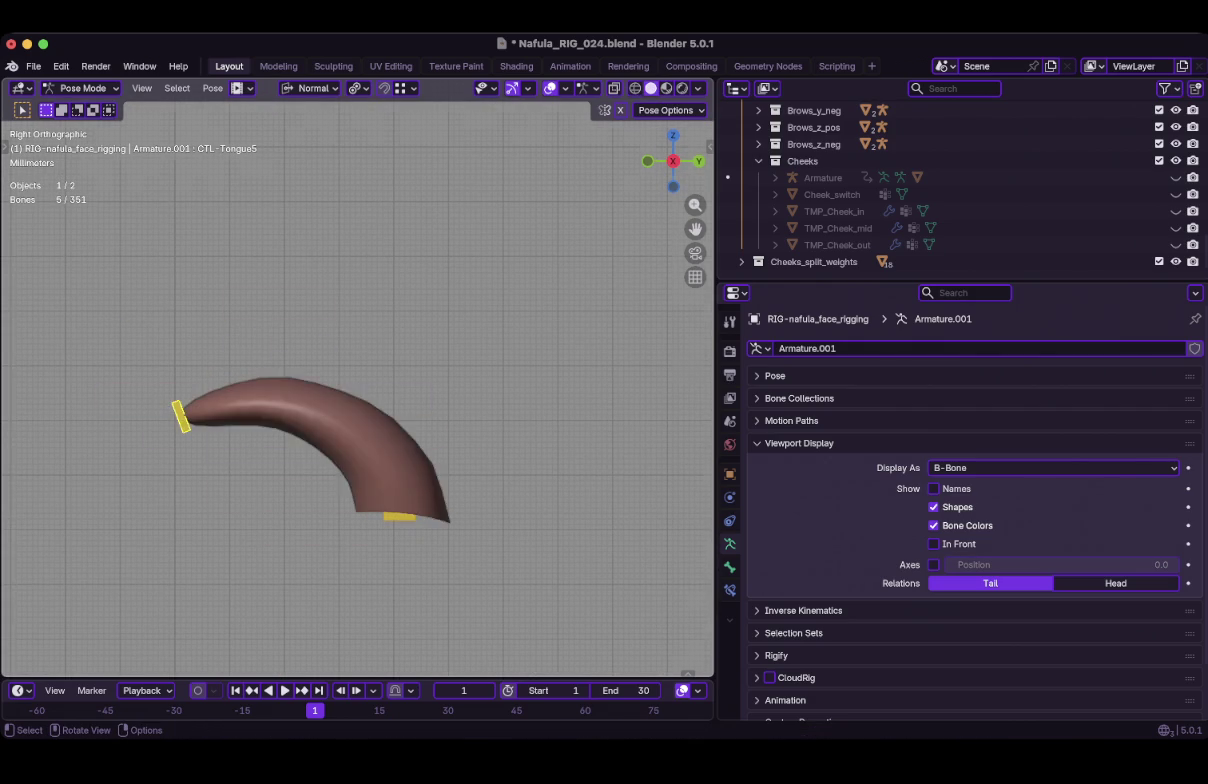
pyautogui.press('r')
pyautogui.moveTo(440, 420); pyautogui.dragTo(458, 418, button='middle')
pyautogui.press('Return')
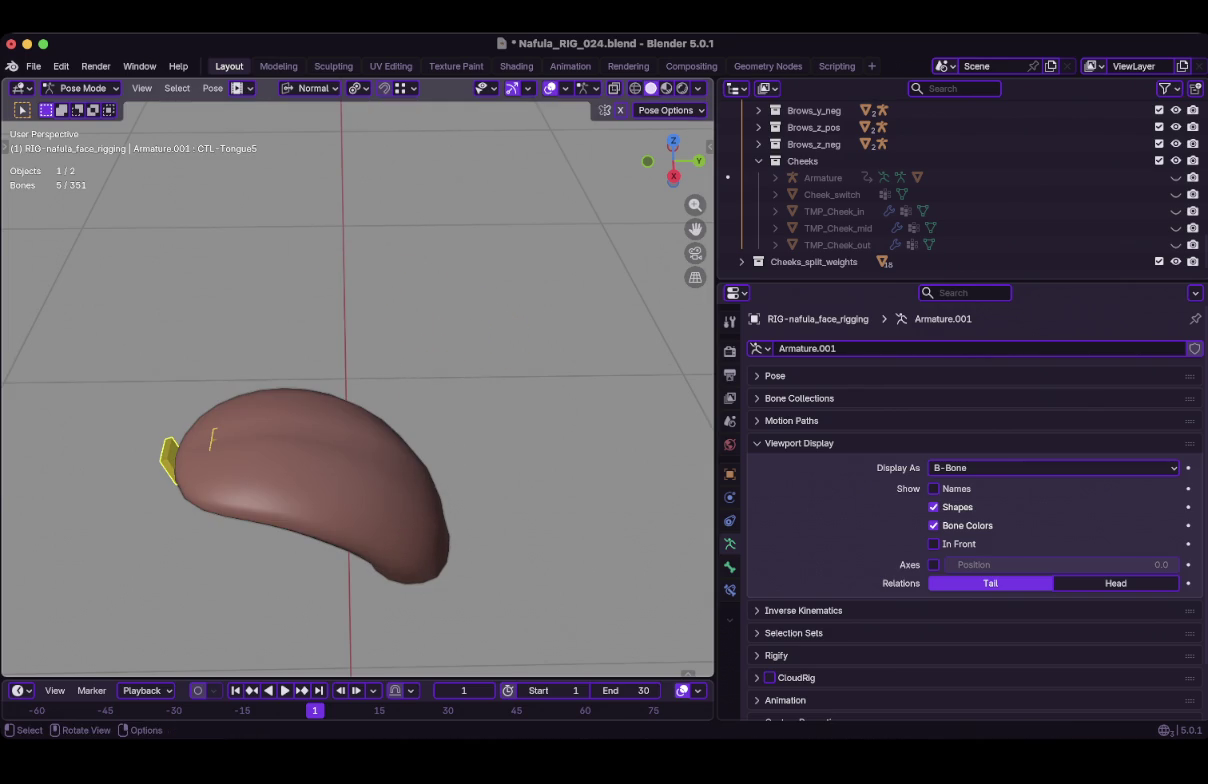
pyautogui.press('super+Tab')
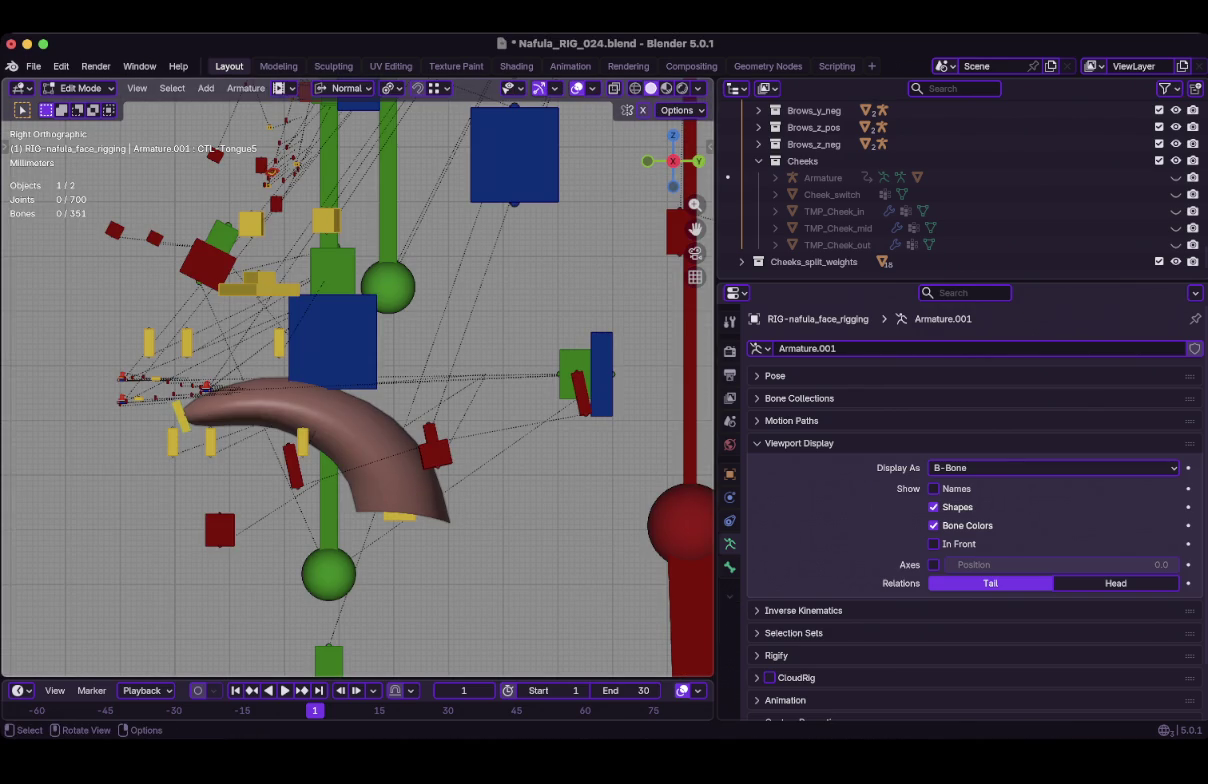
# Turn on X-ray display and reveal all hidden bones in the face rig.
pyautogui.scroll(2, 358, 385)
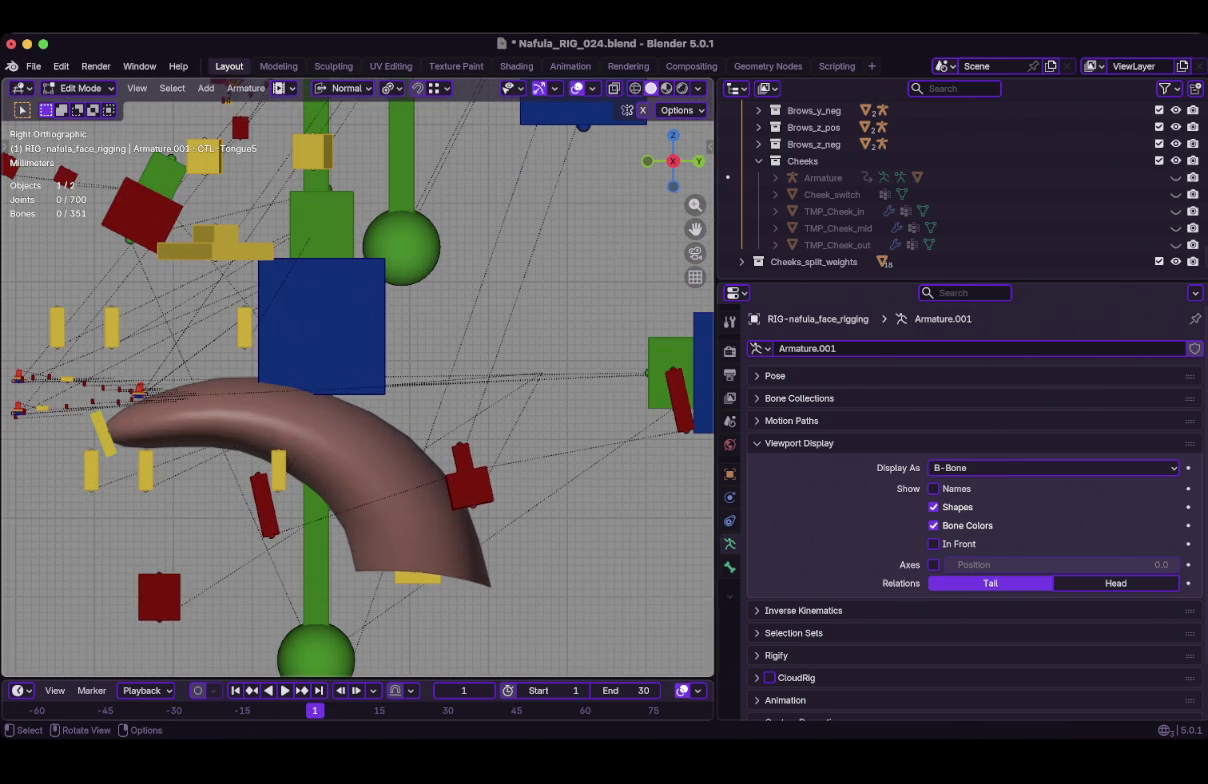
pyautogui.click(418, 577)
pyautogui.click(321, 326)
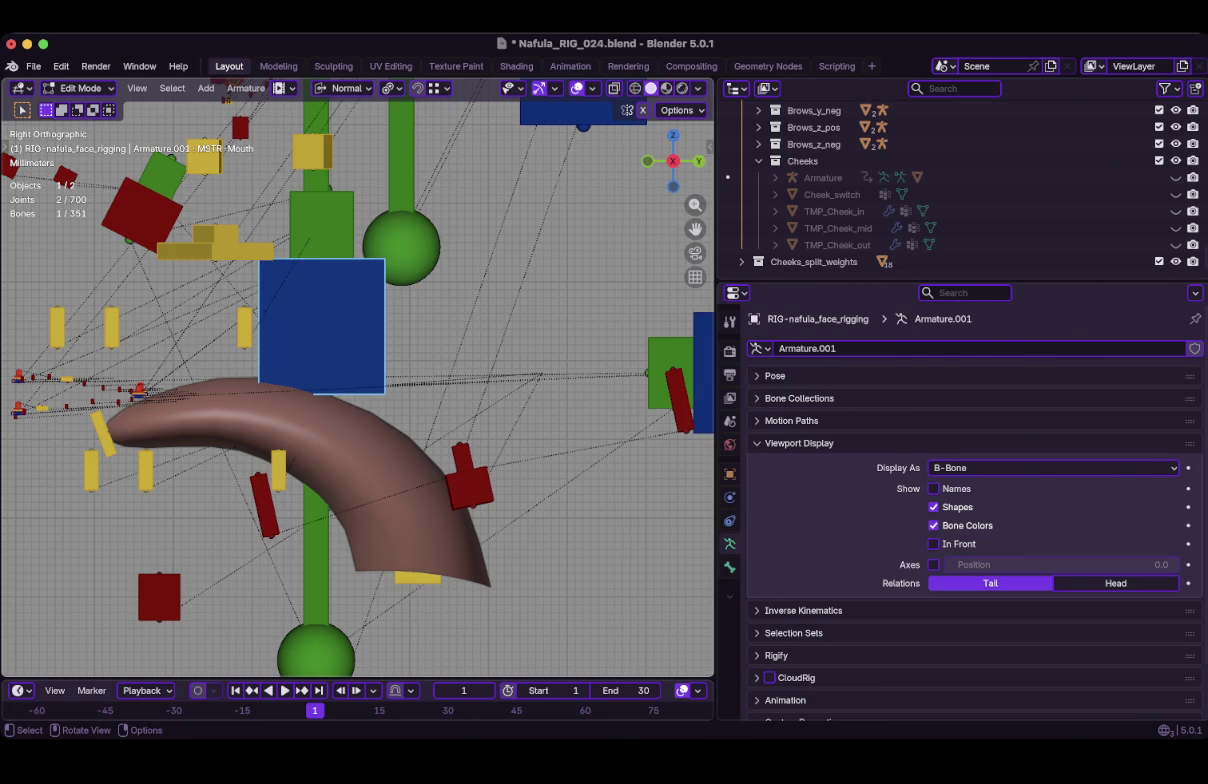
pyautogui.scroll(1, 356, 378)
pyautogui.hotkey('alt', 'z')
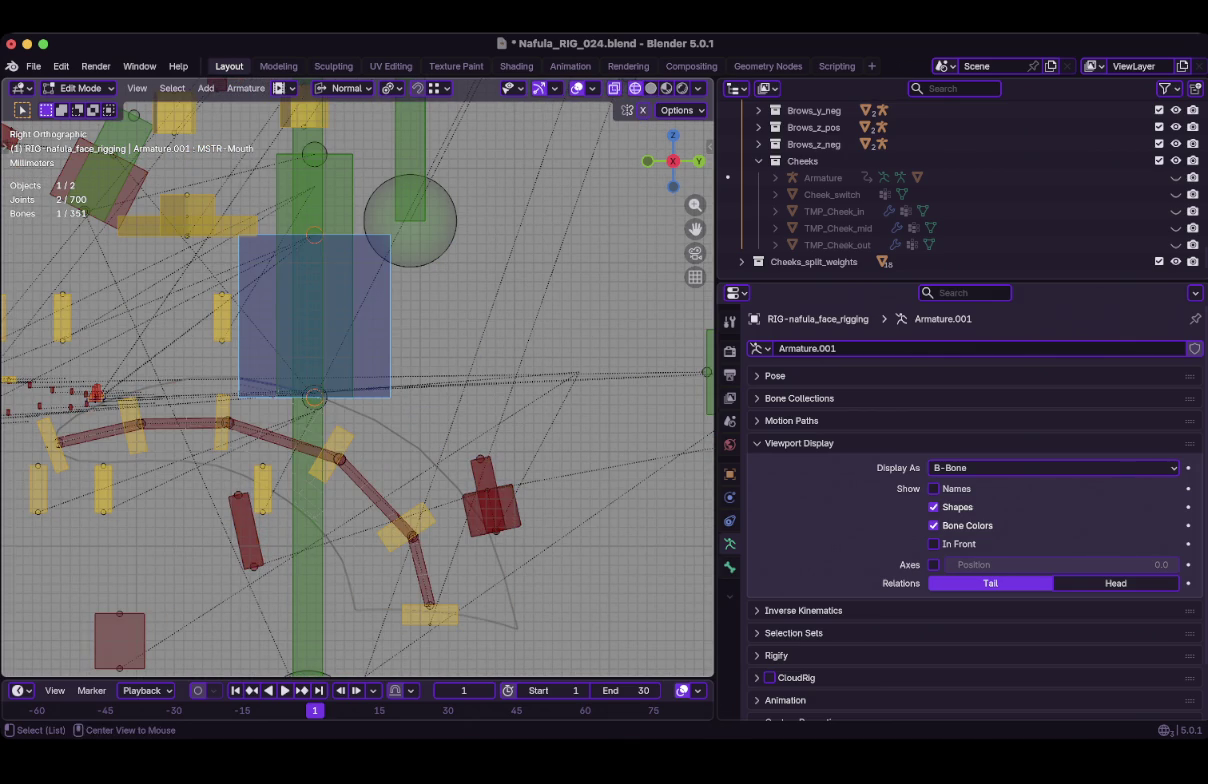
pyautogui.hotkey('alt', 'h')
pyautogui.scroll(-1, 357, 380)
# Parent MSTR-Tongue to DEF-Jaw with Keep Offset and save the file.
pyautogui.click(310, 326)
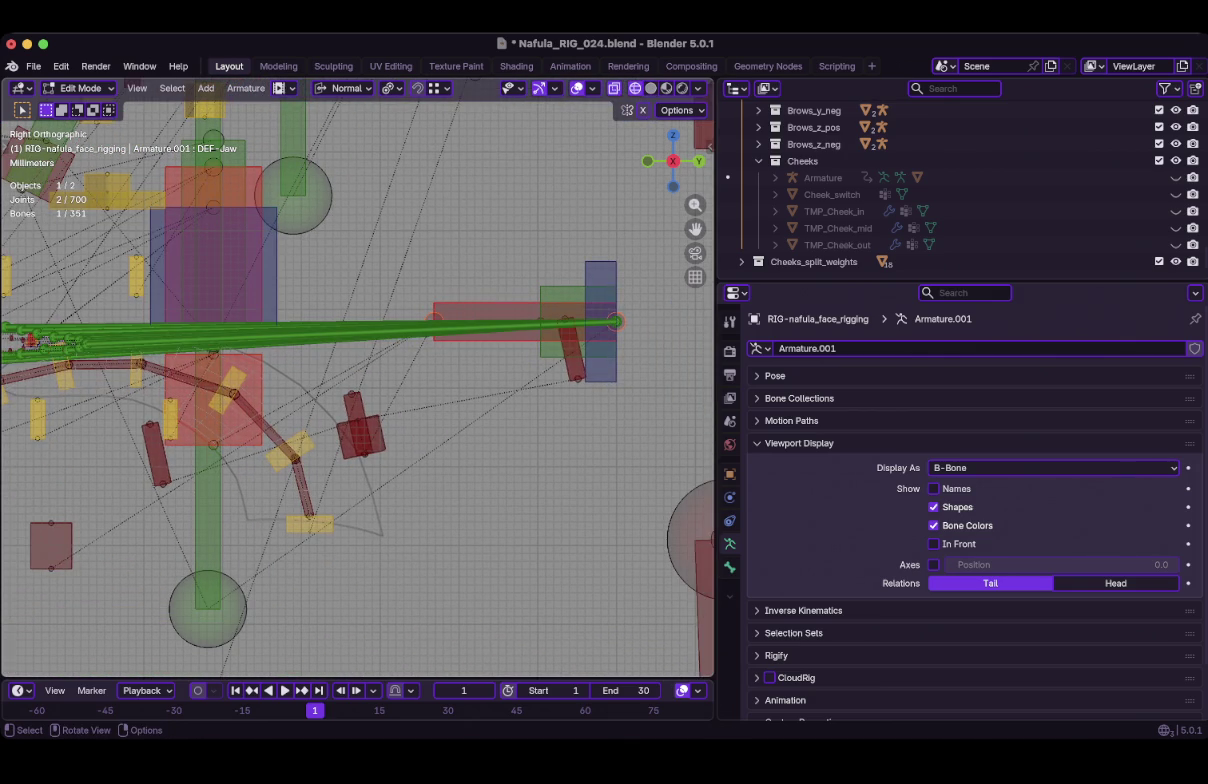
pyautogui.keyDown('shift'); pyautogui.click(310, 522); pyautogui.keyUp('shift')
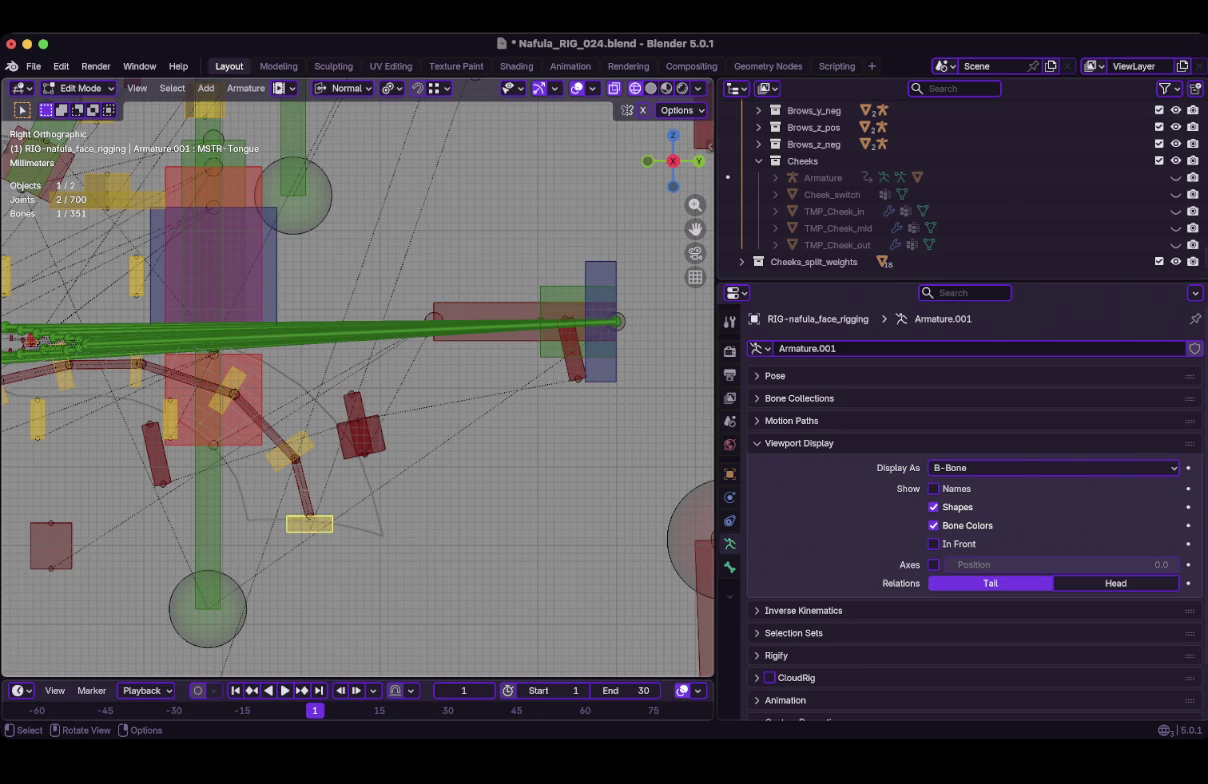
pyautogui.hotkey('ctrl', 'p')
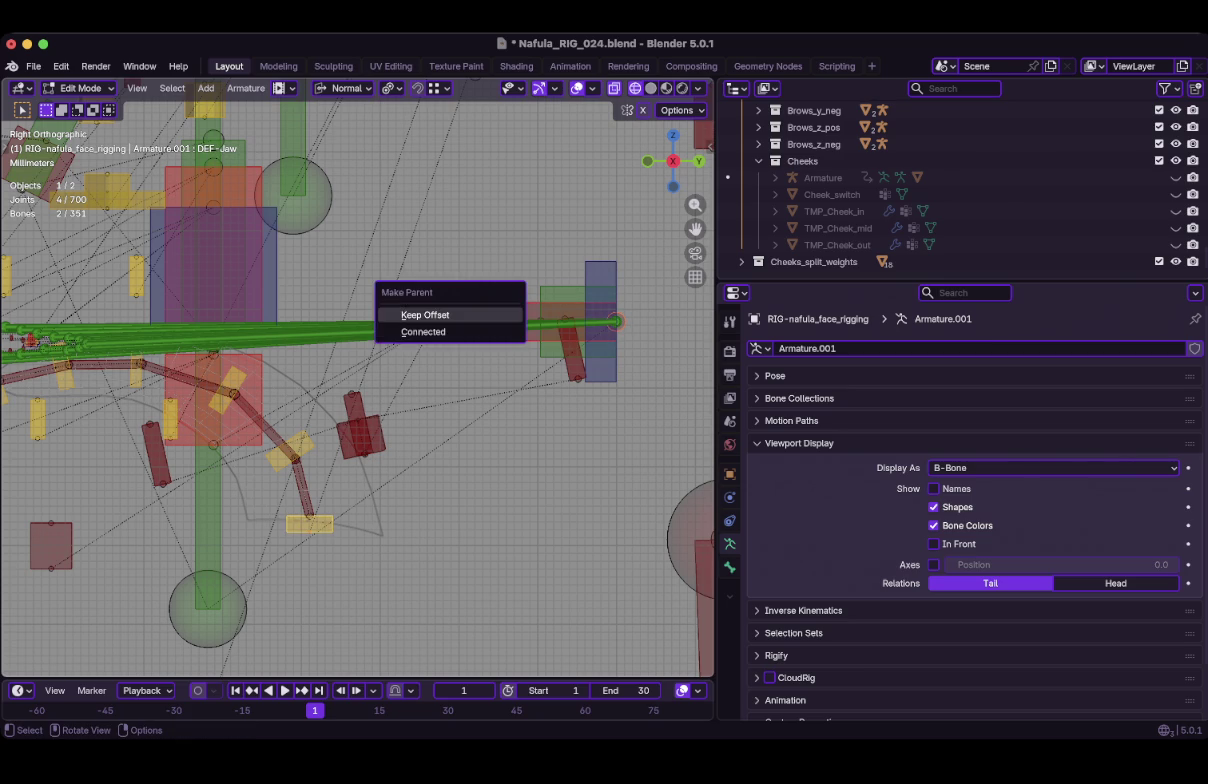
pyautogui.click(425, 315)
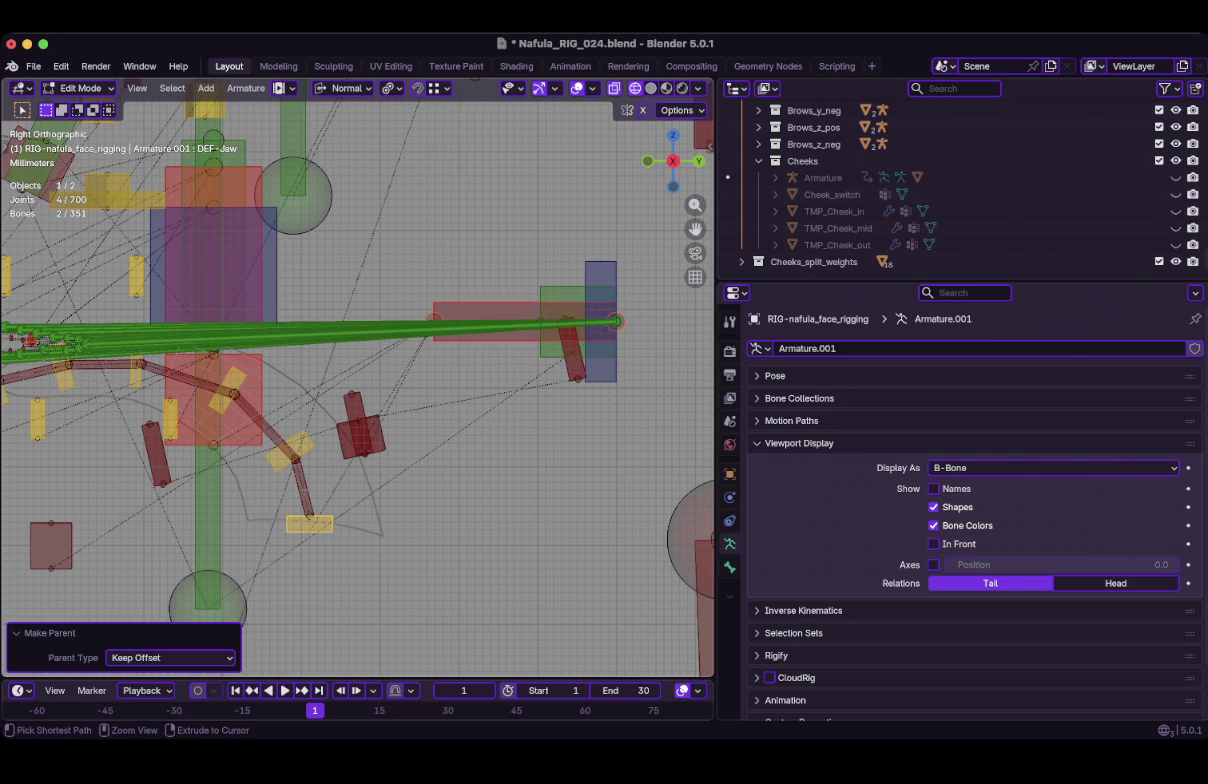
pyautogui.hotkey('ctrl', 's')
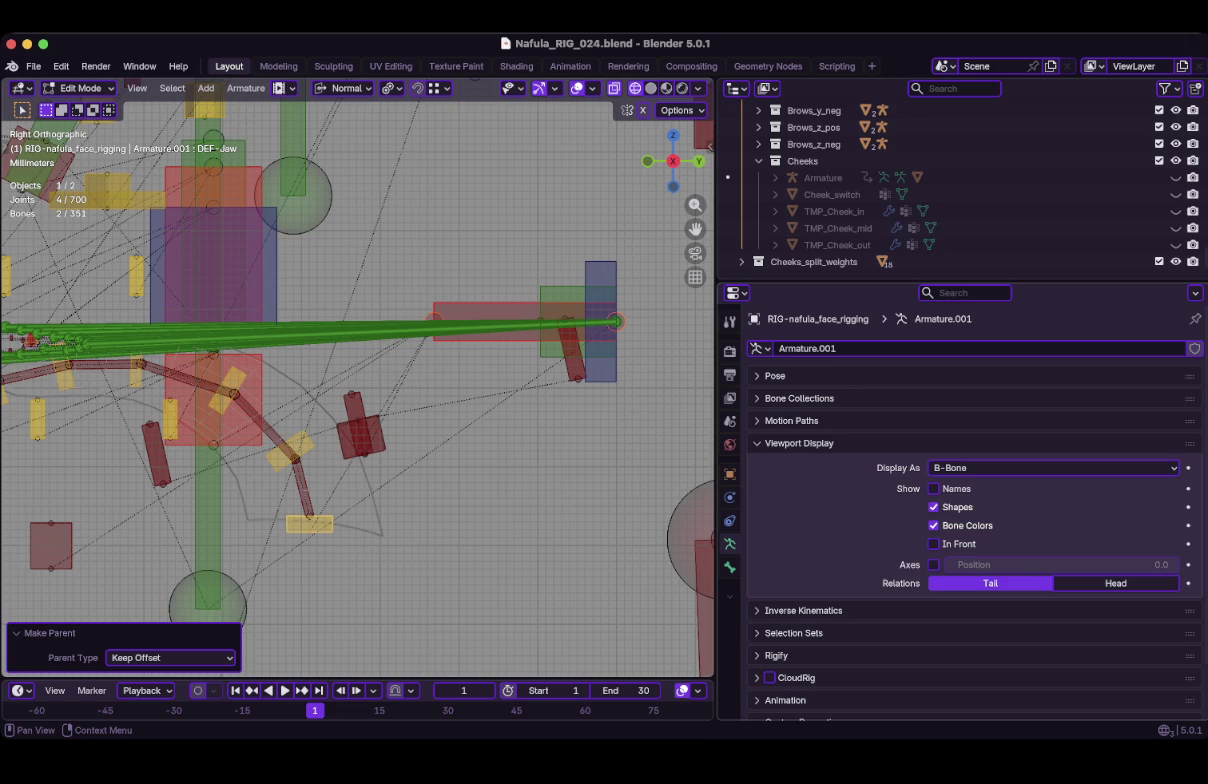
pyautogui.press('super+Tab')
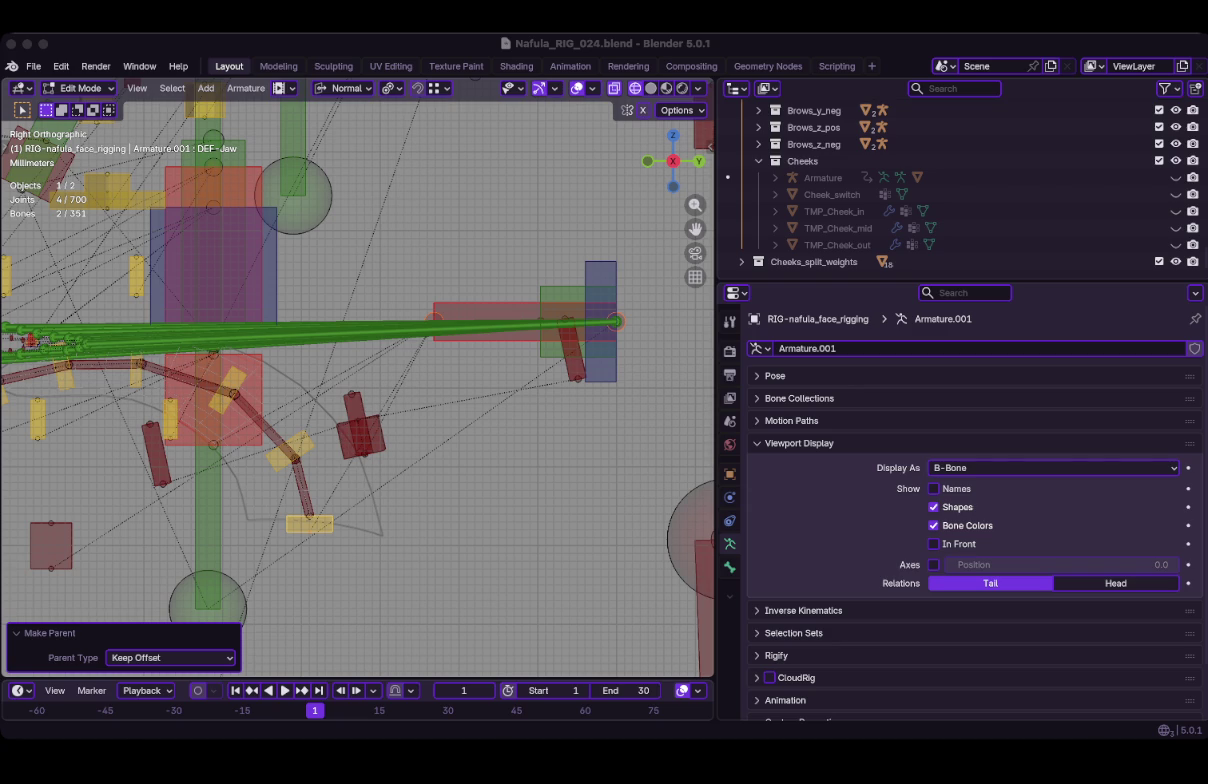
pyautogui.click(450, 500)
# Turn off X-ray display and reveal the hidden bones of the rig.
pyautogui.moveTo(450, 500); pyautogui.dragTo(380, 470, button='middle')
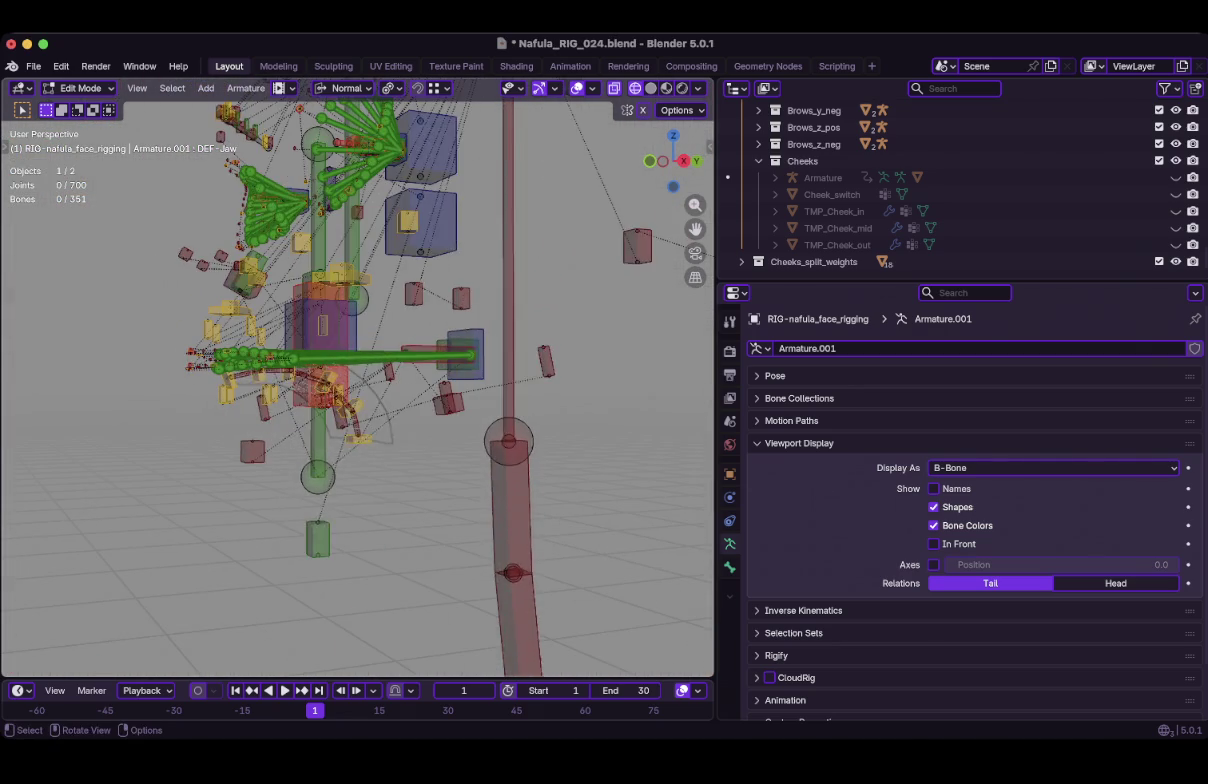
pyautogui.hotkey('alt', 'z')
pyautogui.scroll(3, 358, 380)
pyautogui.hotkey('alt', 'h')
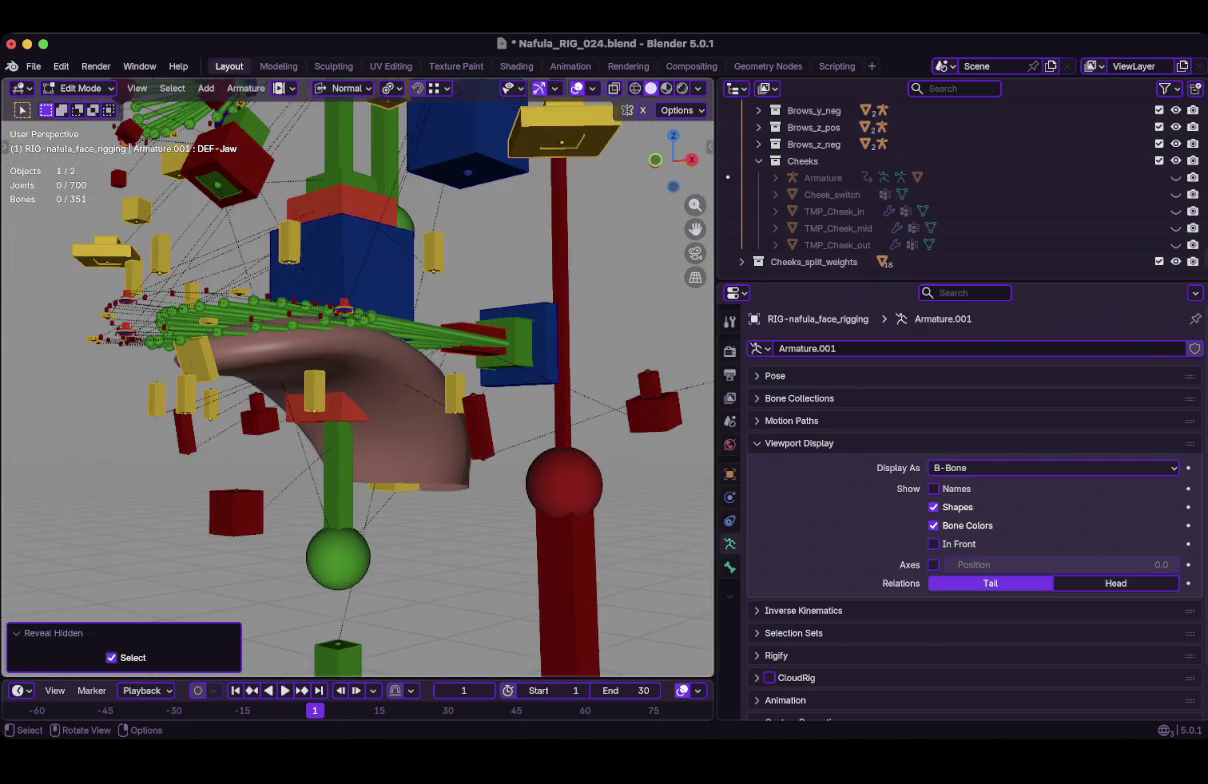
pyautogui.scroll(2, 358, 380)
pyautogui.scroll(-5, 900, 180)
pyautogui.scroll(-5, 900, 180)
# Return to Object Mode, unhide all head objects, and save the file.
pyautogui.hotkey('ctrl', 'Tab')
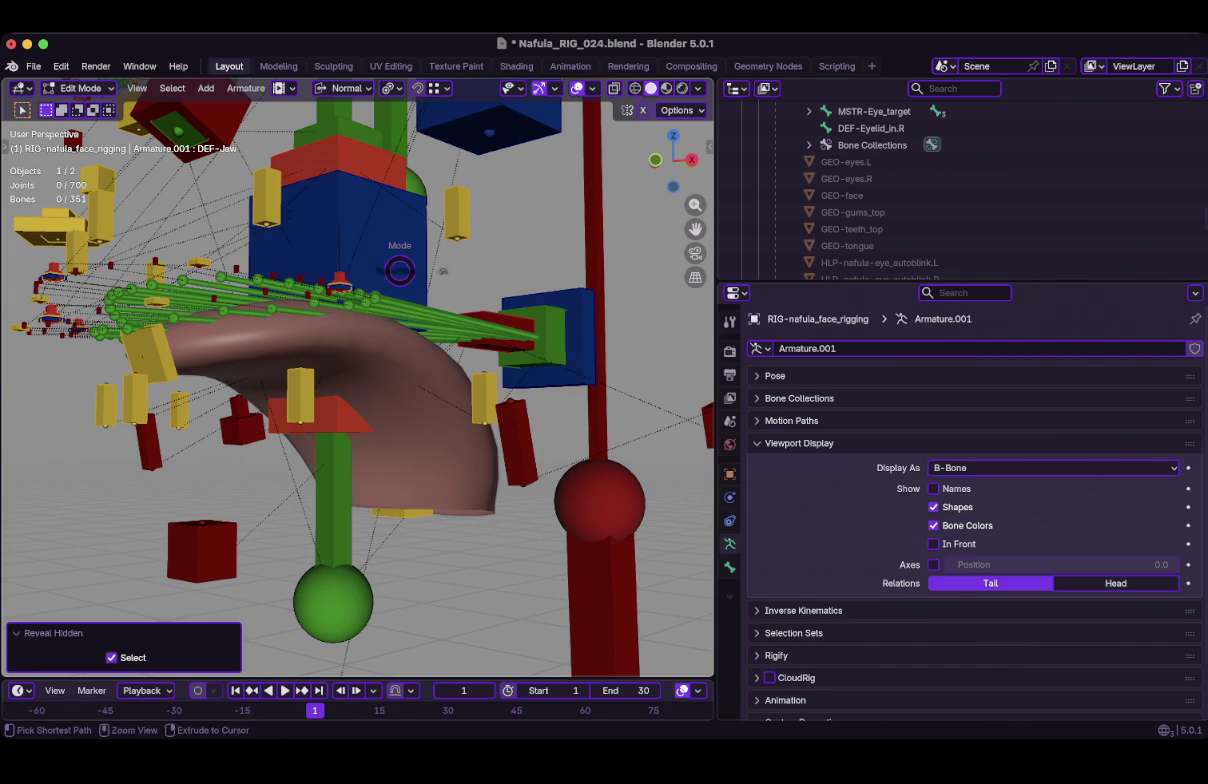
pyautogui.click(262, 268)
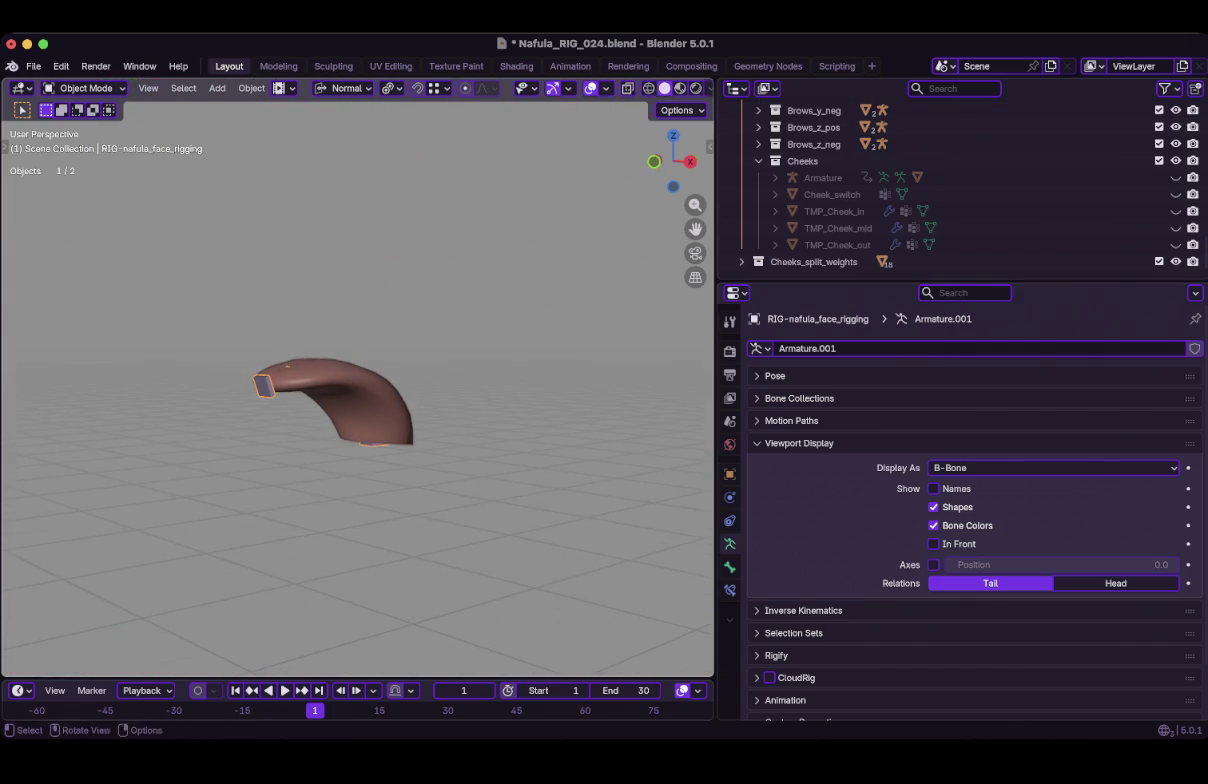
pyautogui.hotkey('alt', 'h')
pyautogui.click(400, 300)
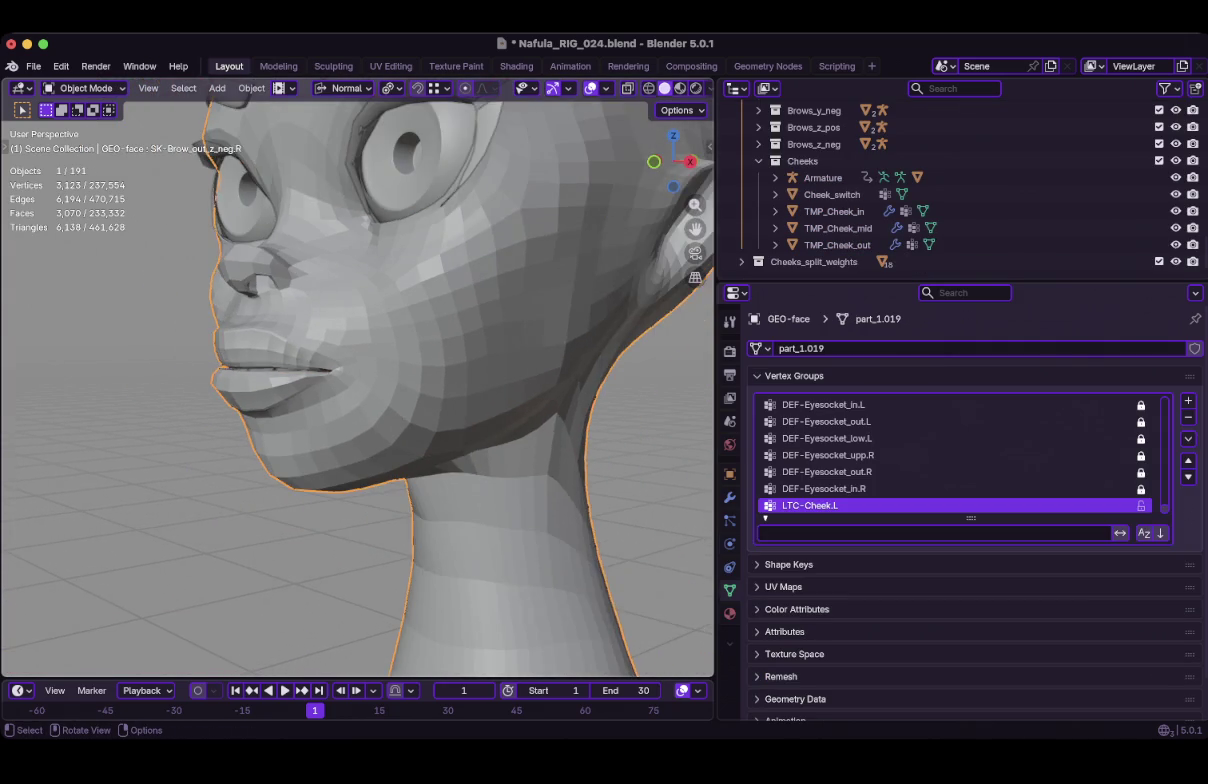
pyautogui.moveTo(400, 300); pyautogui.dragTo(460, 300, button='middle')
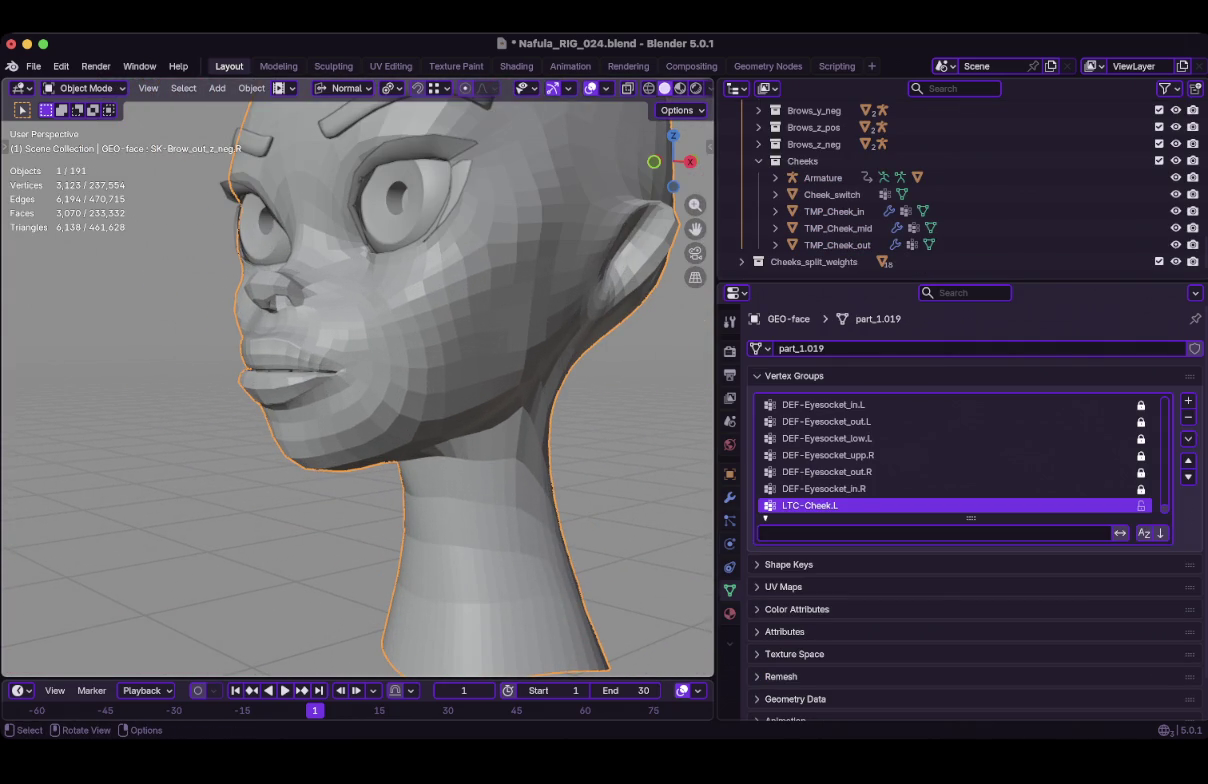
pyautogui.moveTo(960, 278); pyautogui.dragTo(960, 378)
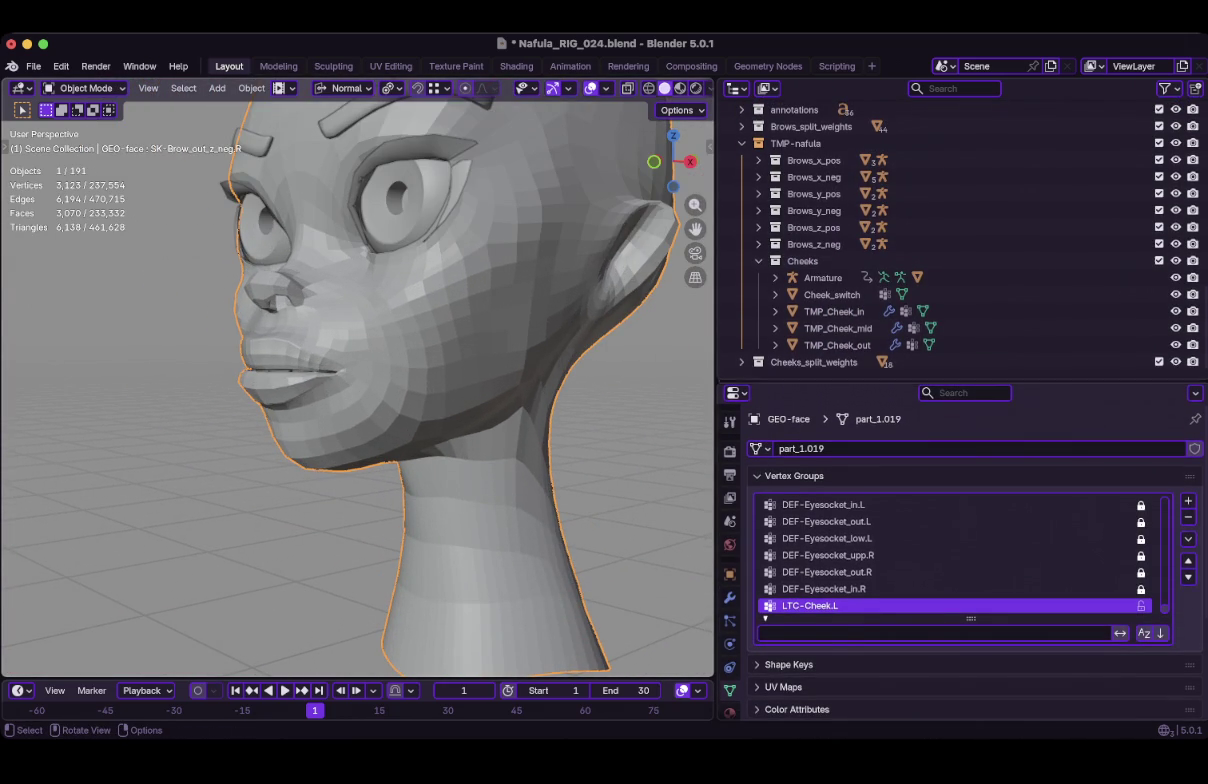
pyautogui.moveTo(400, 350); pyautogui.dragTo(450, 330, button='middle')
pyautogui.scroll(-3, 400, 350)
pyautogui.scroll(3, 400, 350)
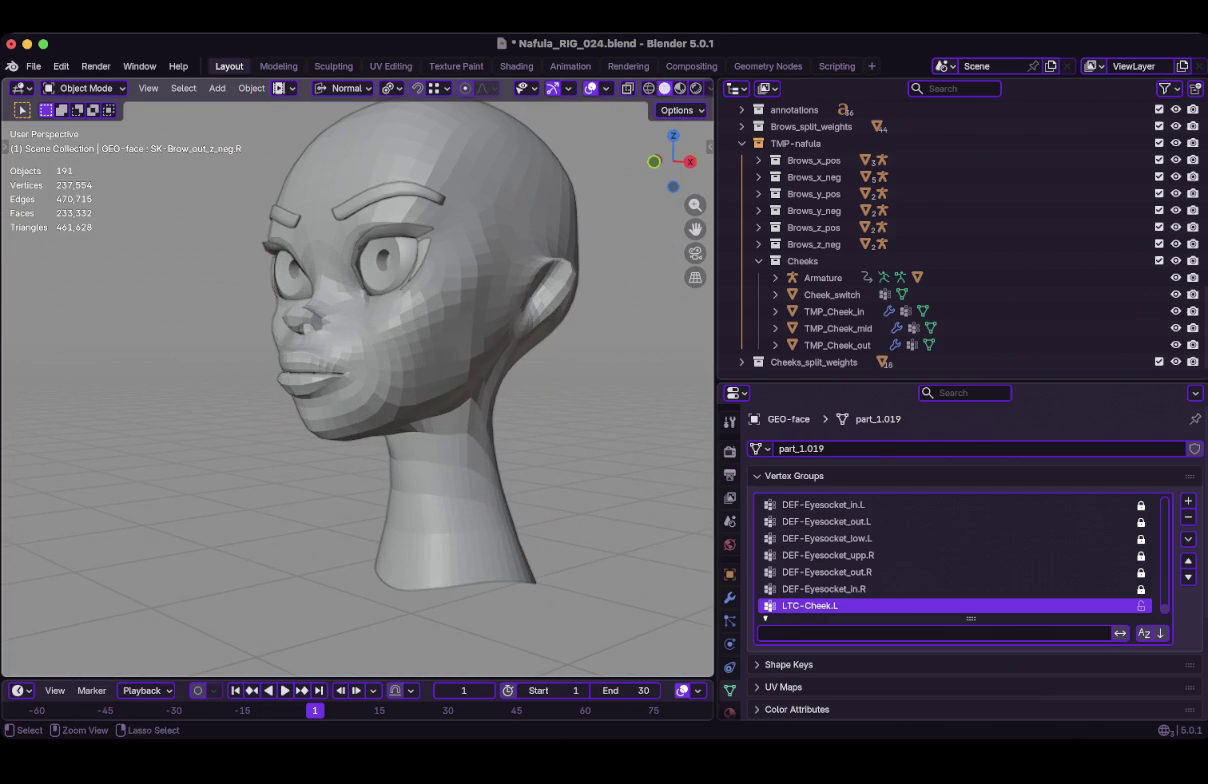
pyautogui.hotkey('ctrl', 's')
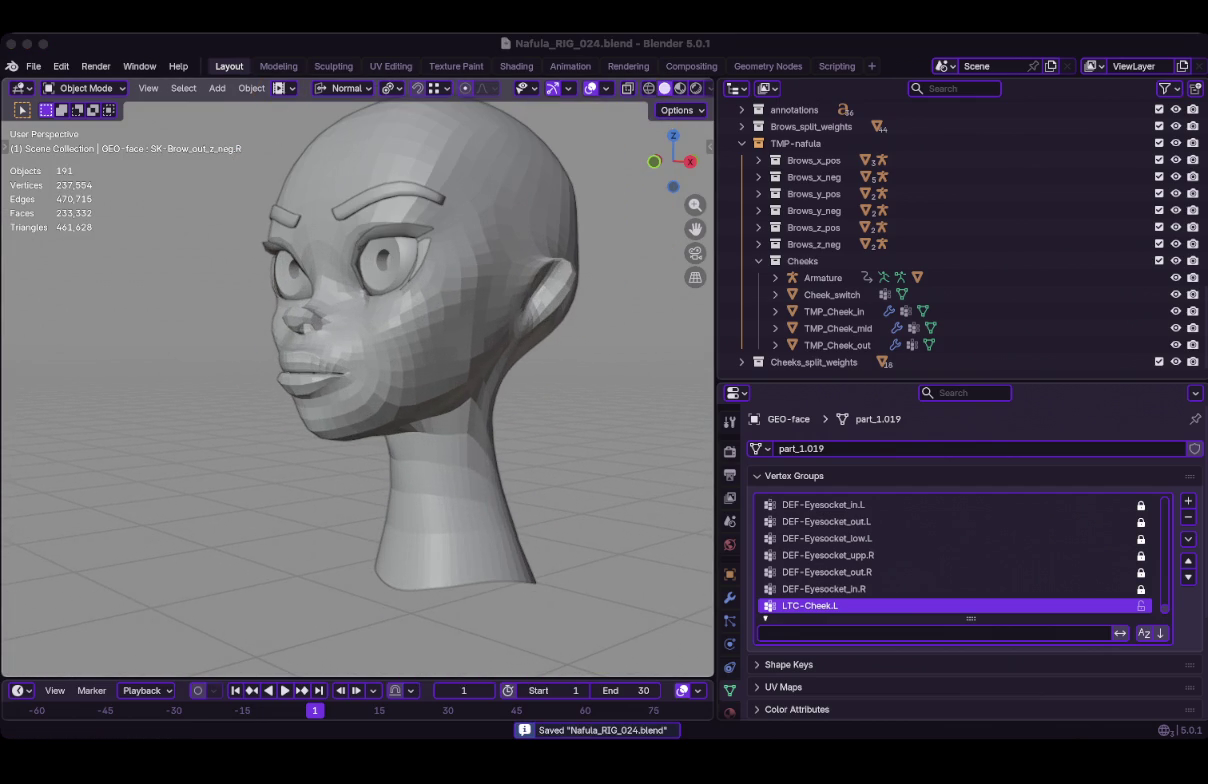
# Switch the head to wireframe and enter Edit Mode on the face rig armature.
pyautogui.moveTo(400, 350); pyautogui.dragTo(520, 350, button='middle')
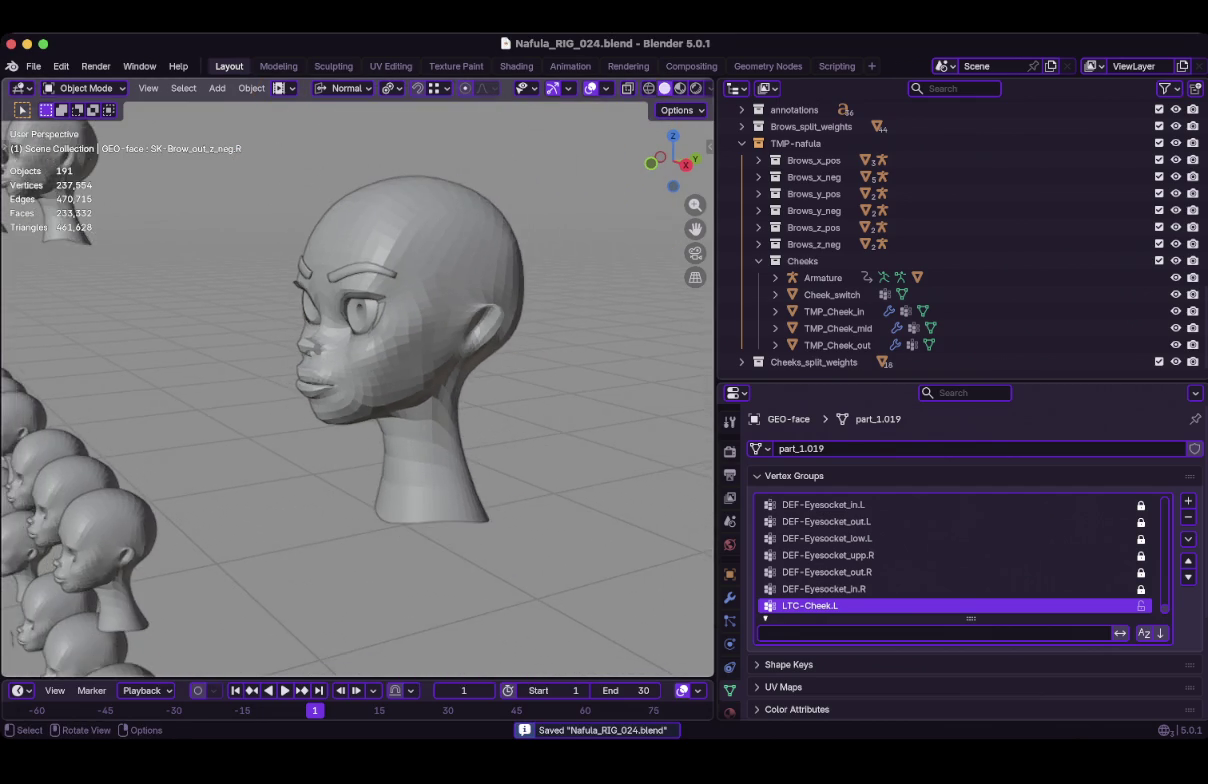
pyautogui.hotkey('shift', 'z')
pyautogui.scroll(2, 340, 385)
pyautogui.scroll(2, 340, 385)
pyautogui.click(290, 385)
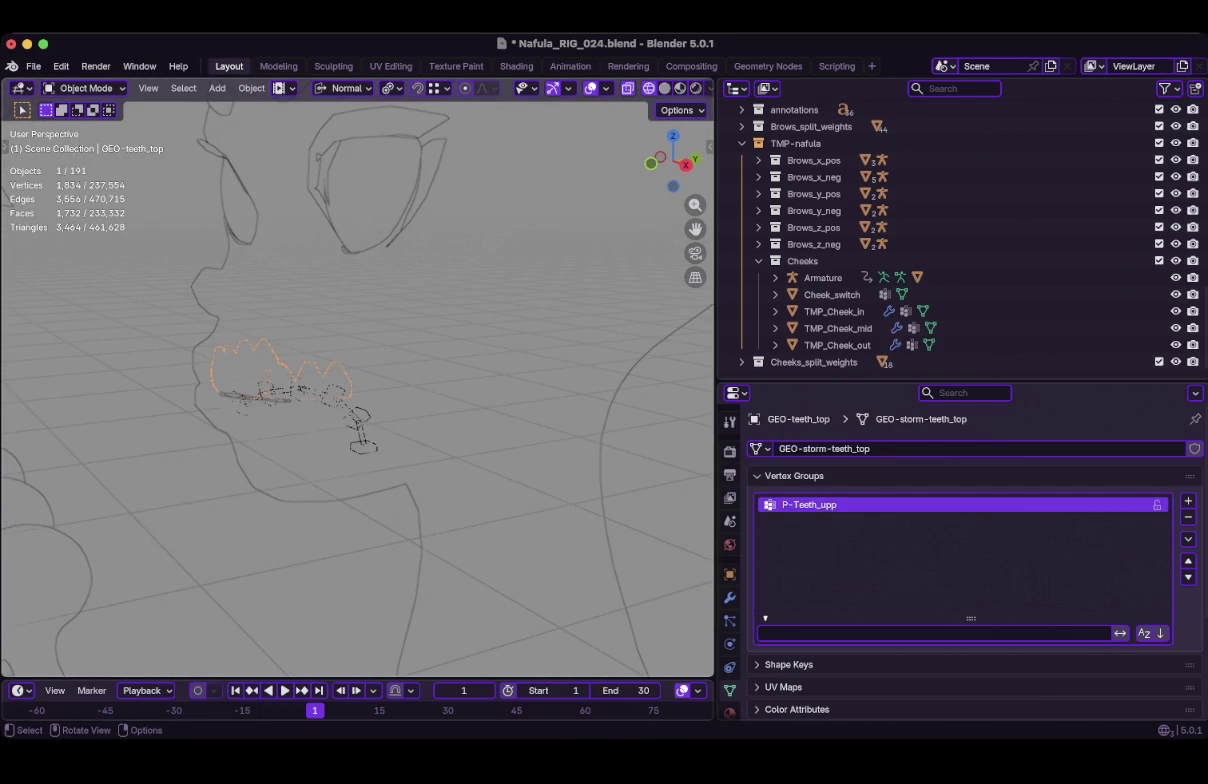
pyautogui.scroll(2, 300, 385)
pyautogui.scroll(-4, 300, 385)
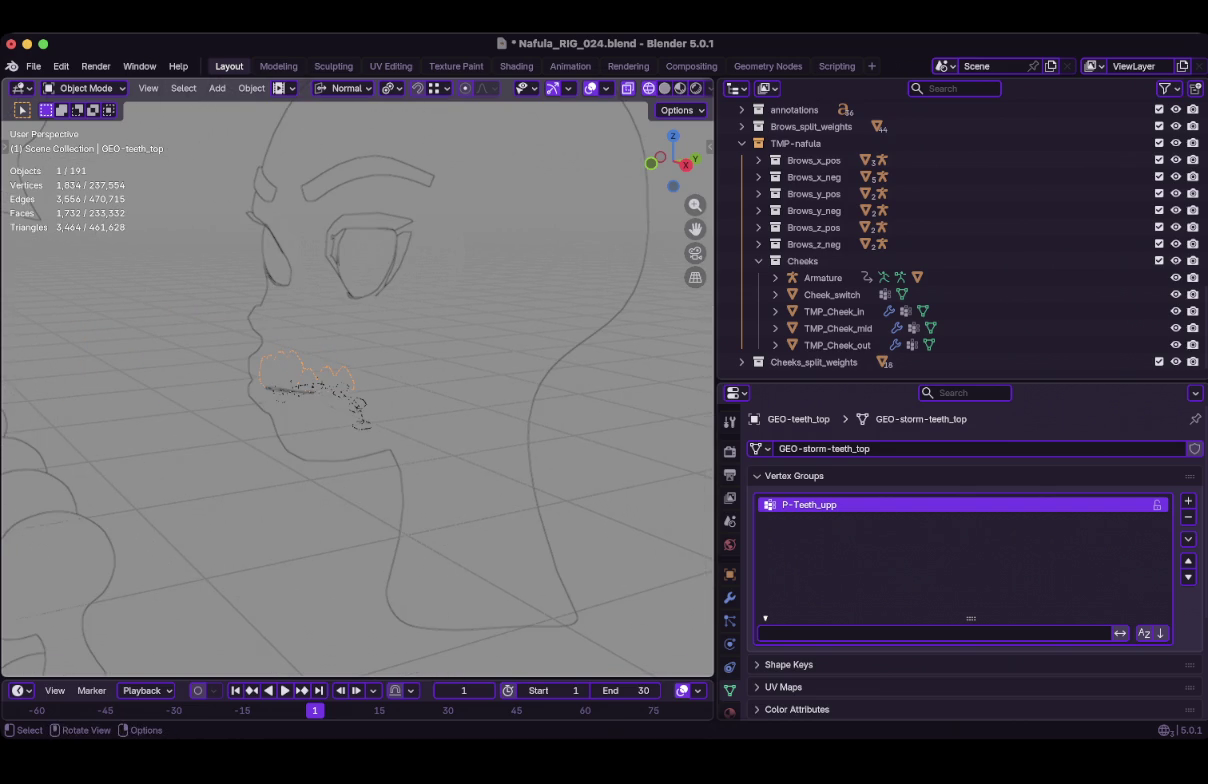
pyautogui.click(300, 405)
pyautogui.click(355, 410)
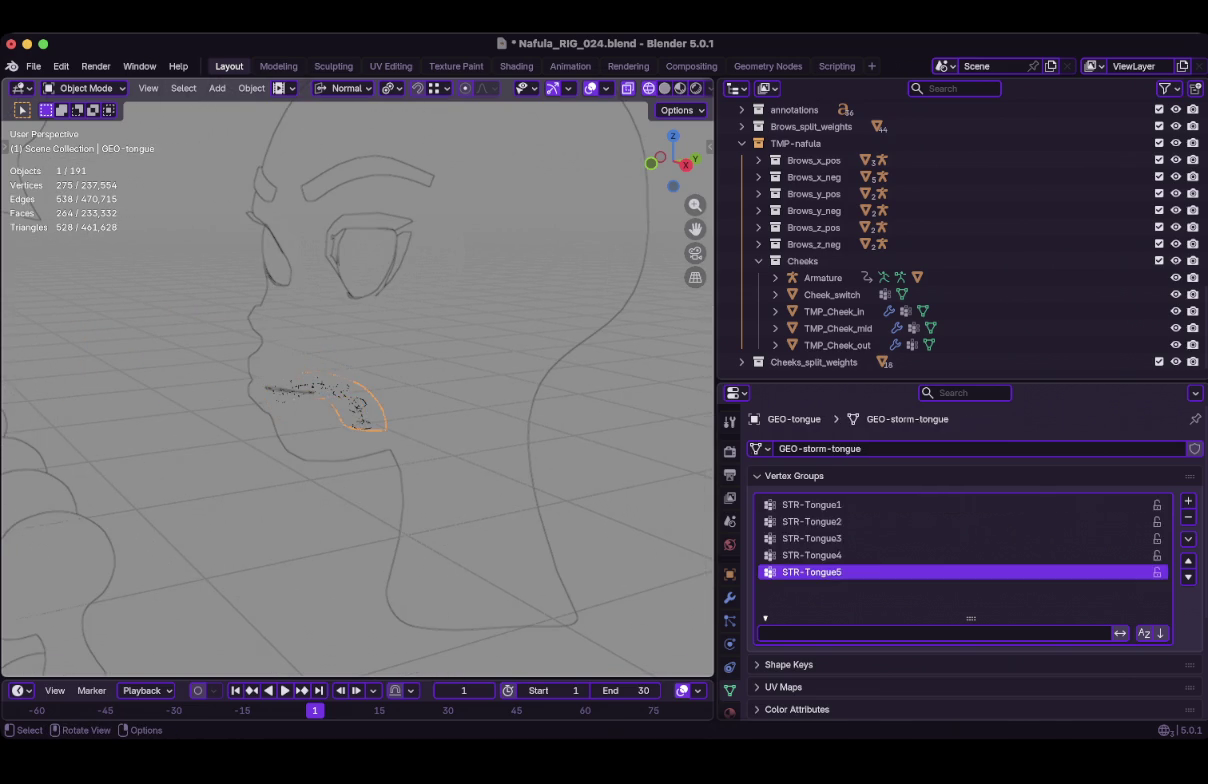
pyautogui.click(355, 410)
pyautogui.press('Tab')
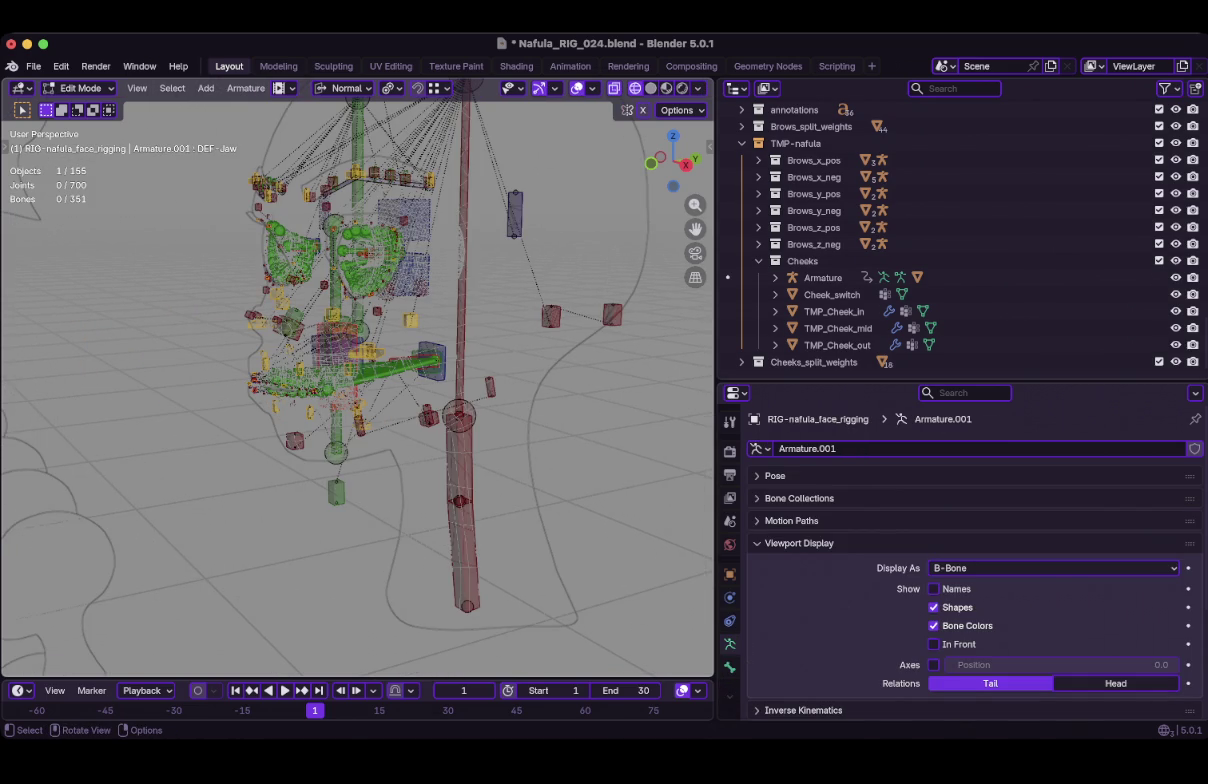